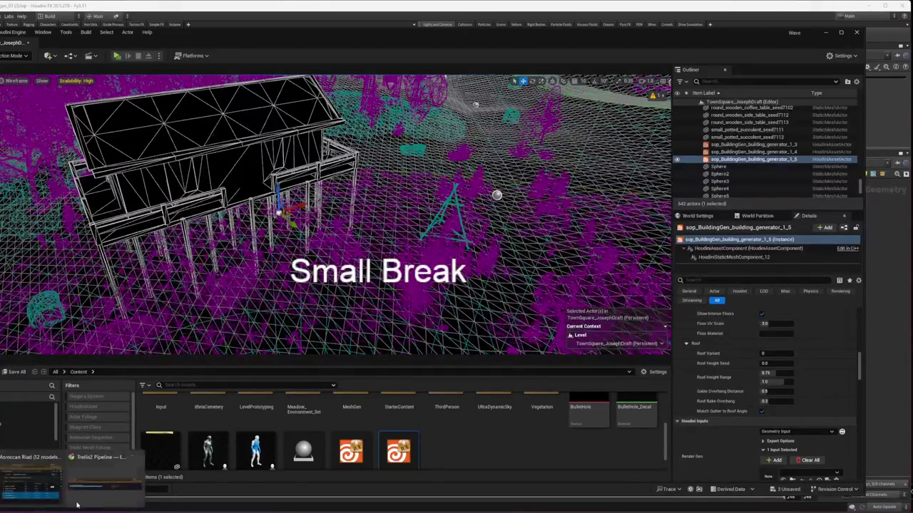
# Bring the Trellis2 Pipeline dashboard window to the front from the taskbar
pyautogui.click(87, 495)
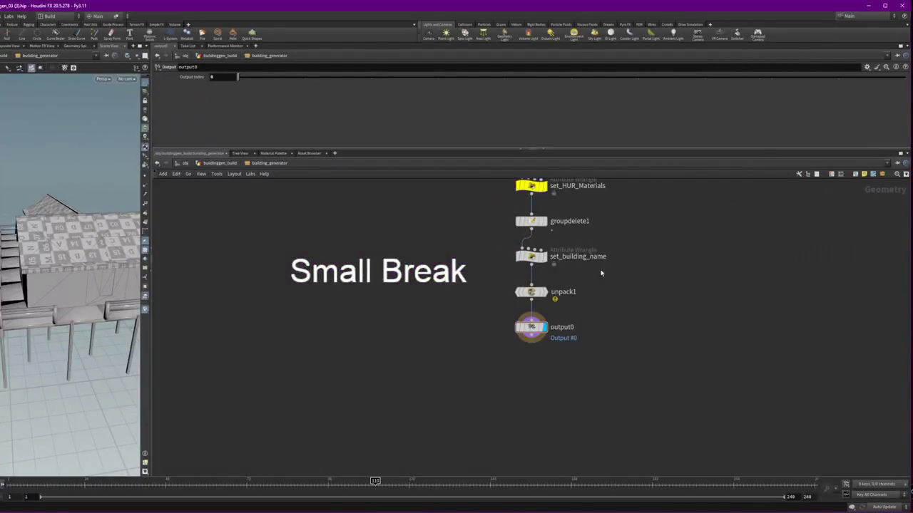
# Survey the roof and building_generator graph, then return to the buildinggen_build level
pyautogui.moveTo(86, 286)
pyautogui.mouseDown()
pyautogui.moveTo(111, 266)
pyautogui.moveTo(46, 264)
pyautogui.mouseUp()
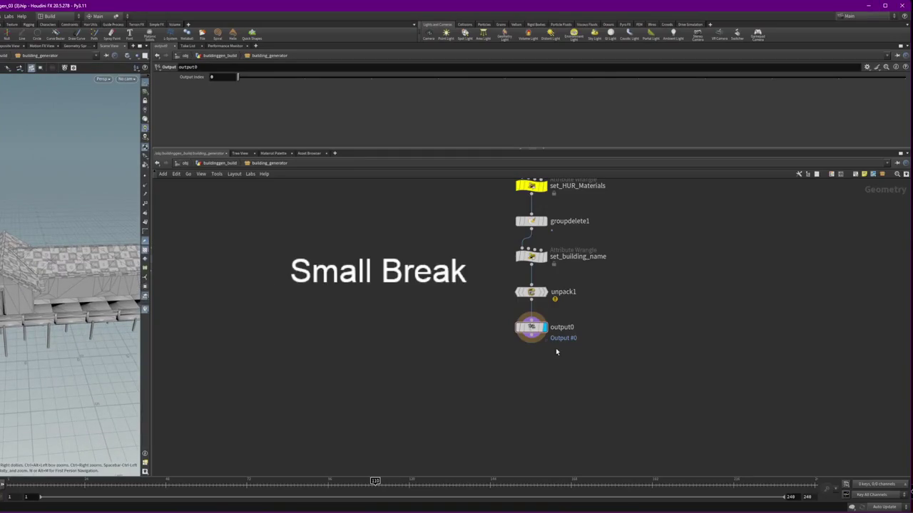
pyautogui.scroll(-3, 556, 348)
pyautogui.scroll(-3, 442, 314)
pyautogui.scroll(-3, 327, 290)
pyautogui.scroll(3, 327, 290)
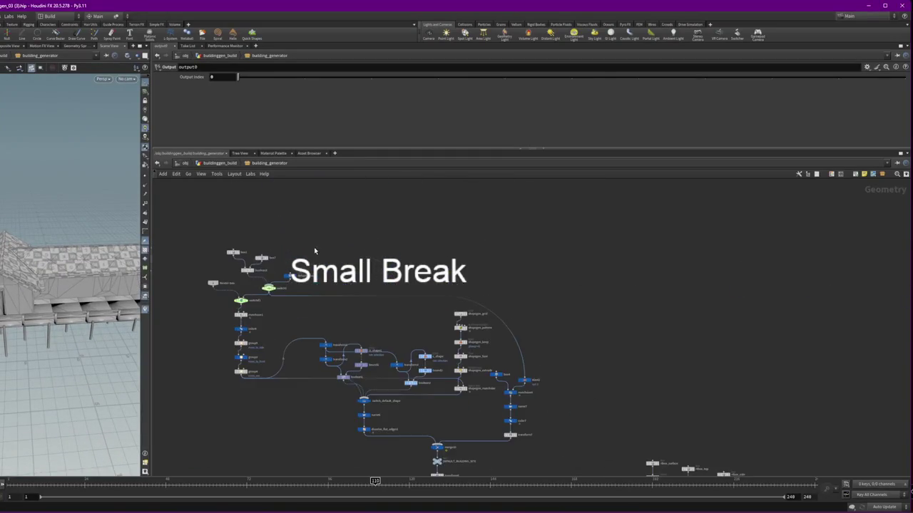
pyautogui.scroll(3, 298, 249)
pyautogui.scroll(2, 405, 249)
pyautogui.scroll(-3, 405, 250)
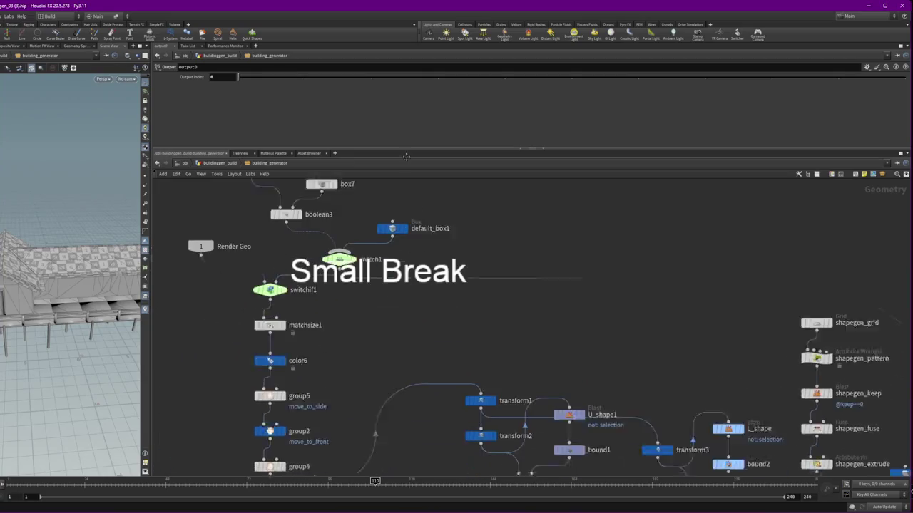
pyautogui.scroll(-2, 591, 281)
pyautogui.moveTo(591, 281); pyautogui.dragTo(446, 210, button='middle')
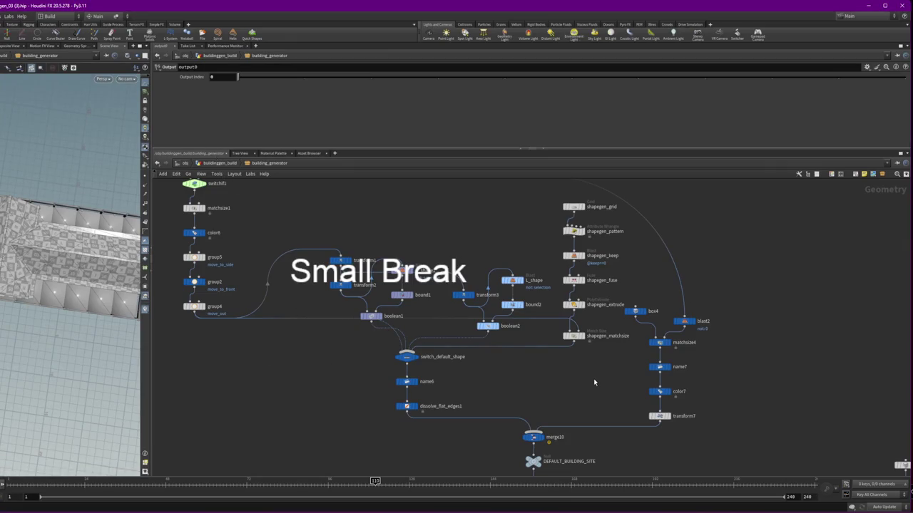
pyautogui.moveTo(595, 383); pyautogui.dragTo(665, 302, button='middle')
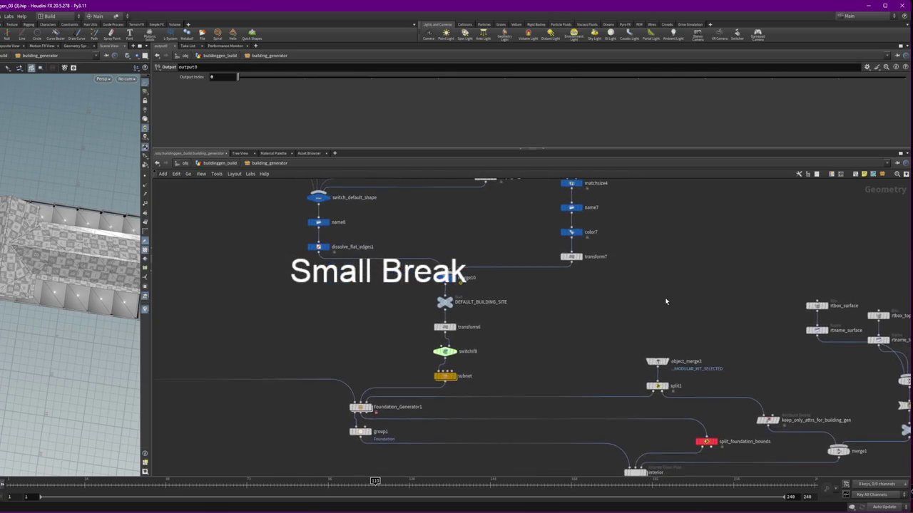
pyautogui.click(219, 163)
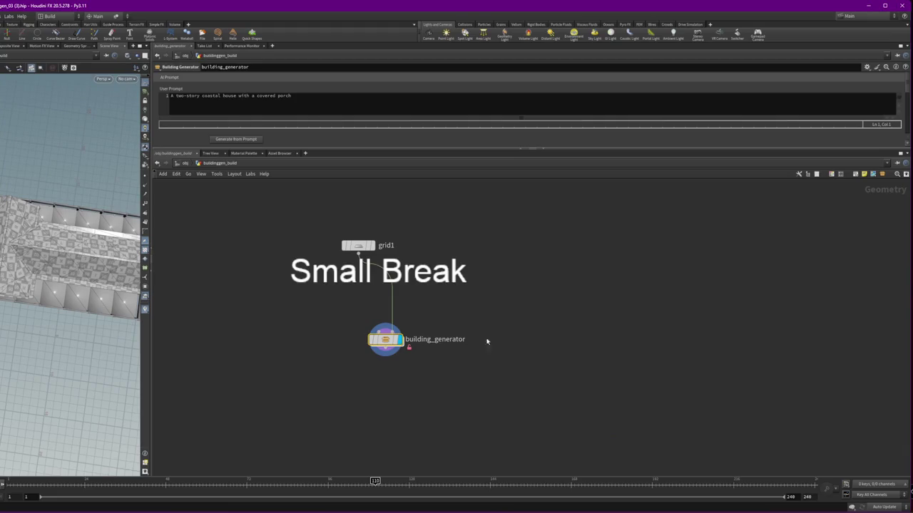
pyautogui.moveTo(85, 285)
pyautogui.mouseDown()
pyautogui.moveTo(64, 280)
pyautogui.moveTo(86, 321)
pyautogui.mouseUp()
pyautogui.click(190, 508)
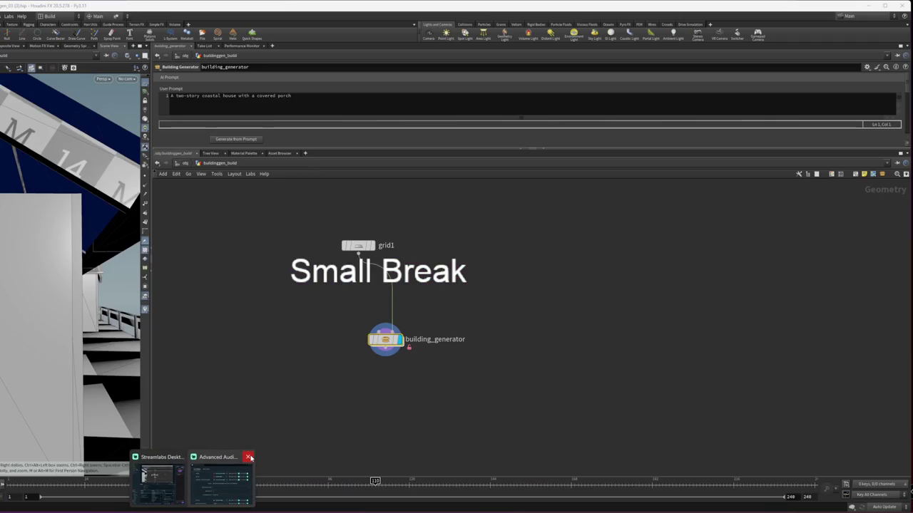
pyautogui.click(249, 457)
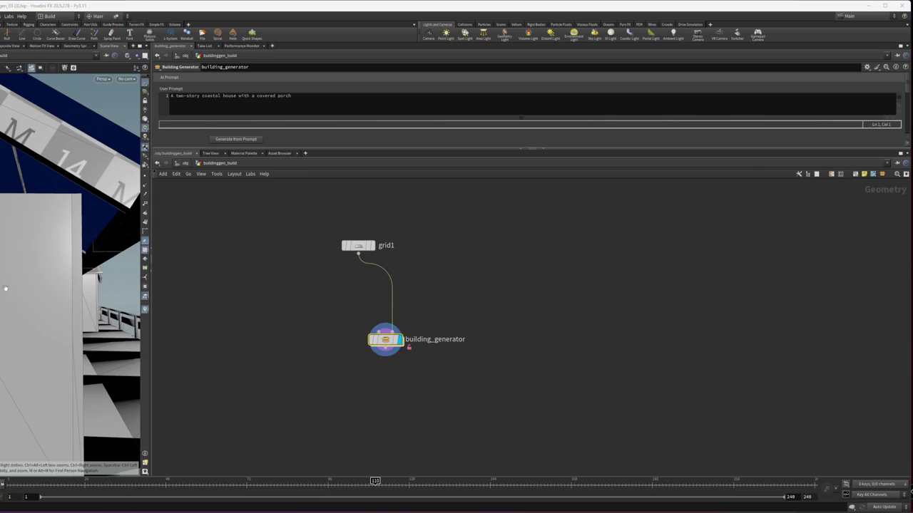
pyautogui.hotkey('alt', 'Tab')
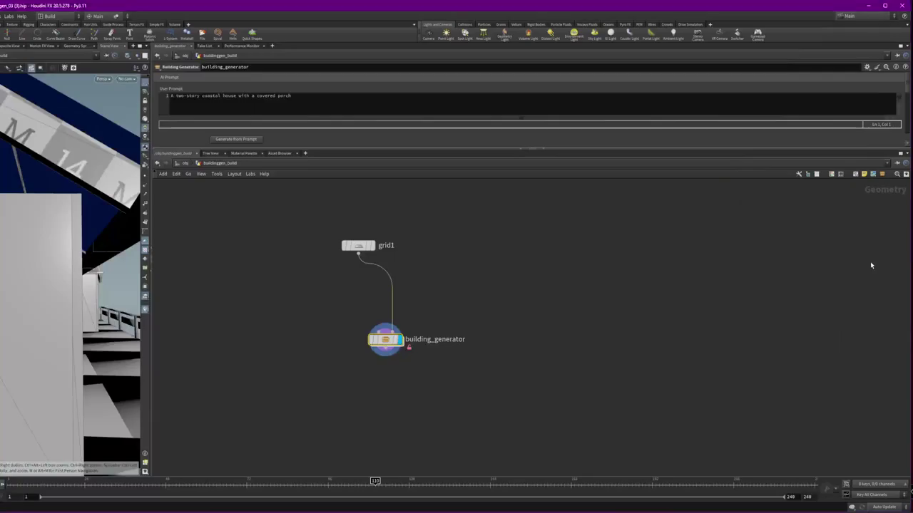
pyautogui.click(870, 265)
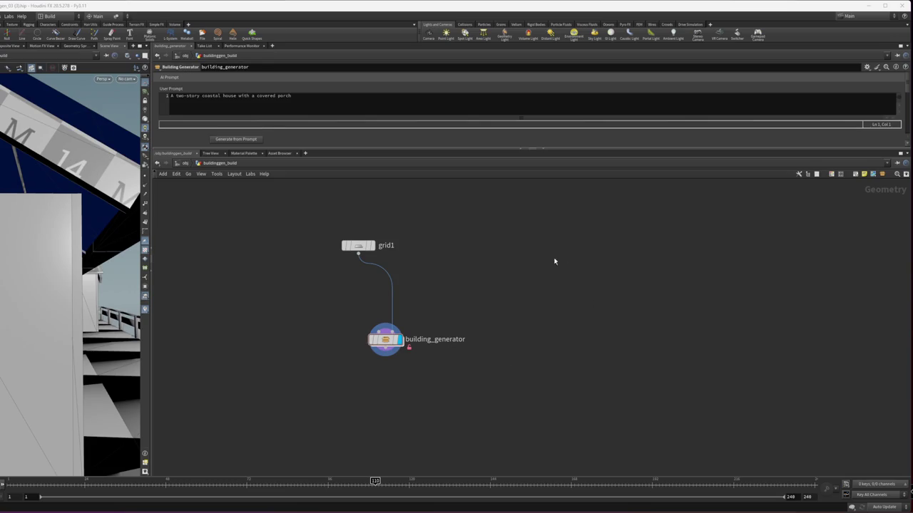
pyautogui.click(517, 207)
# At /obj, tidy roof_modules_dummy and material_tagger beside buildinggen_build
pyautogui.press('u')
pyautogui.moveTo(546, 312); pyautogui.dragTo(636, 373)
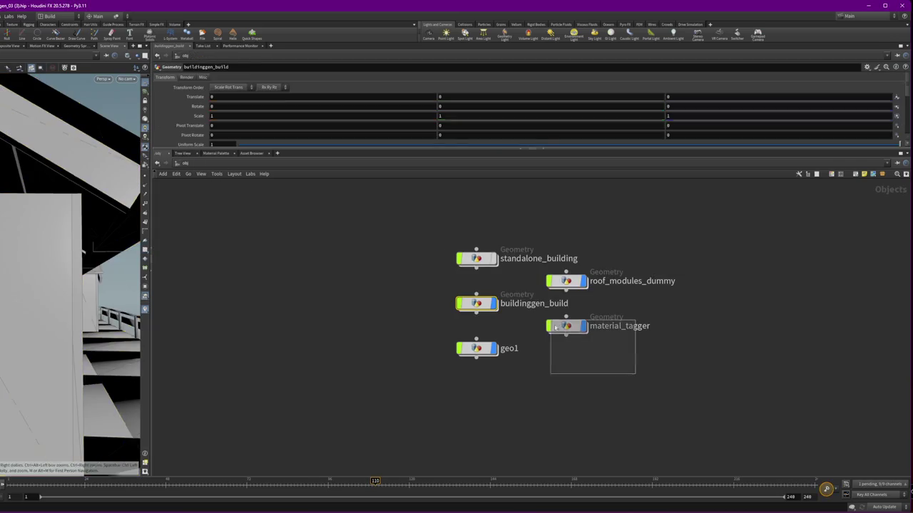
pyautogui.moveTo(572, 283); pyautogui.dragTo(659, 292)
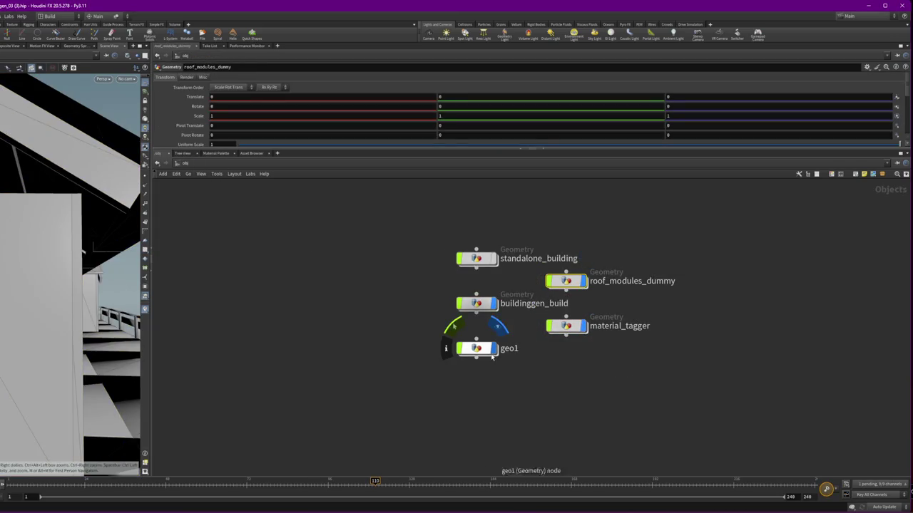
pyautogui.moveTo(565, 329); pyautogui.dragTo(602, 358)
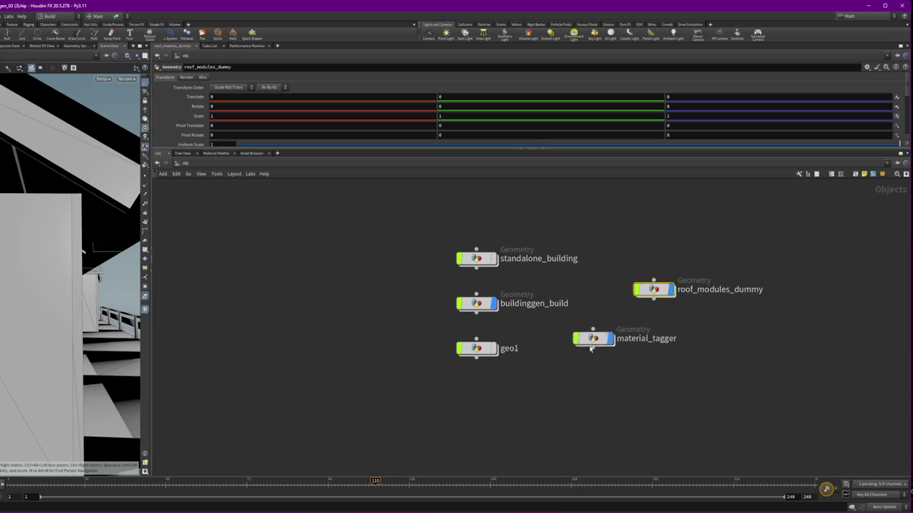
pyautogui.moveTo(654, 289); pyautogui.dragTo(622, 303)
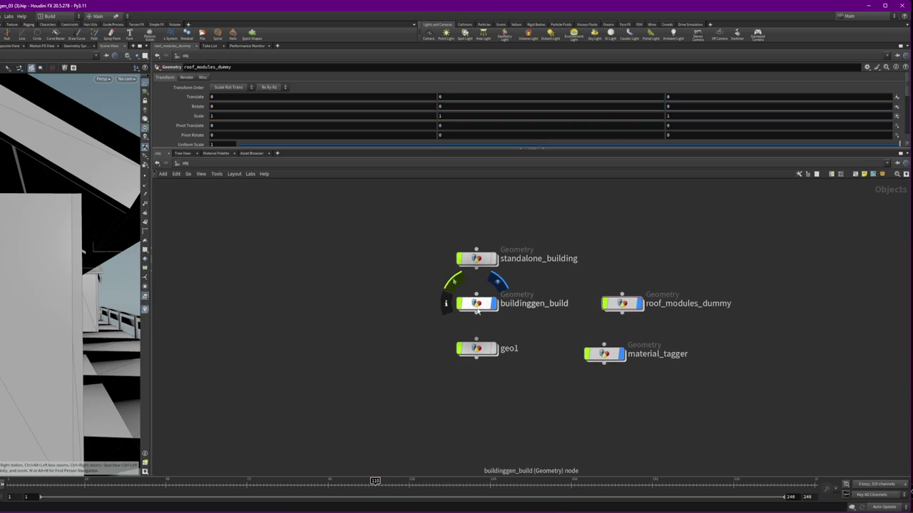
# Inside buildinggen_build's building_generator, make PROXY_KIT the displayed node
pyautogui.doubleClick(477, 304)
pyautogui.doubleClick(385, 340)
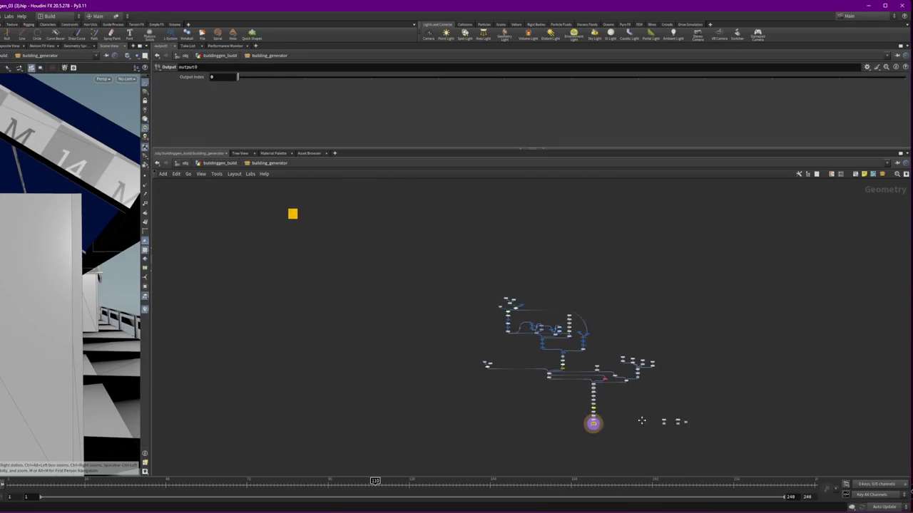
pyautogui.scroll(5, 527, 397)
pyautogui.click(449, 324)
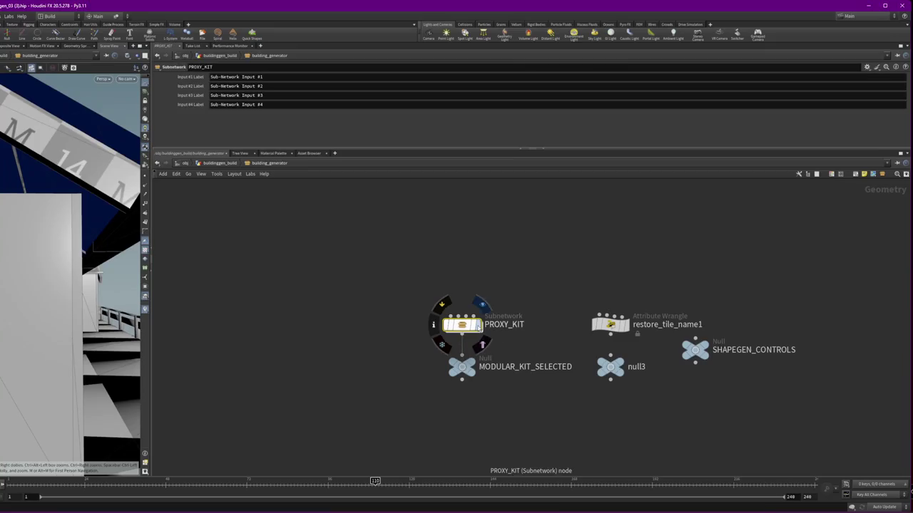
pyautogui.click(478, 324)
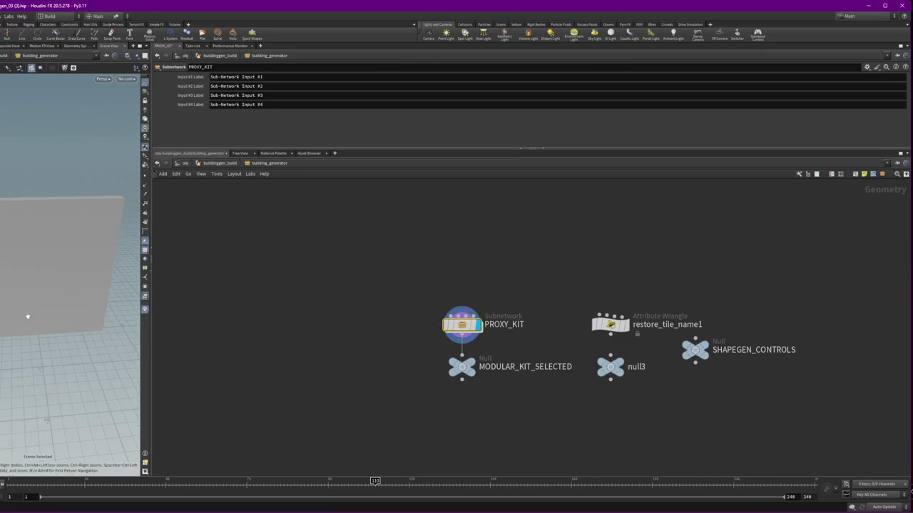
pyautogui.scroll(-1, 410, 415)
pyautogui.press('Tab')
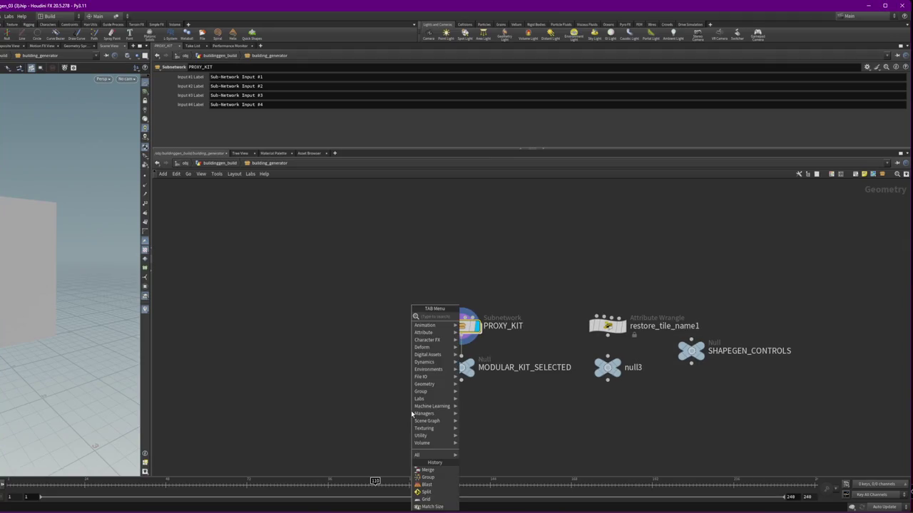
pyautogui.write('align')
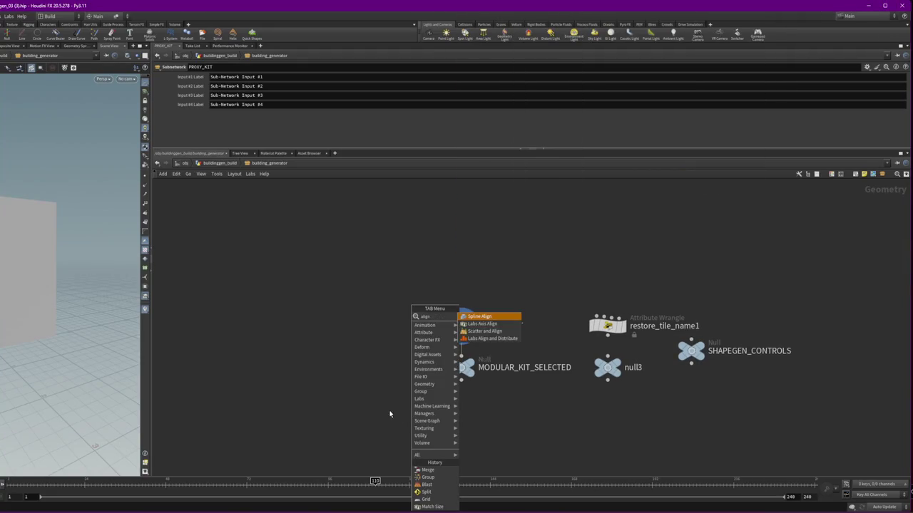
pyautogui.press('Down')
pyautogui.press('Down')
pyautogui.press('Down')
pyautogui.press('Return')
pyautogui.click(382, 364)
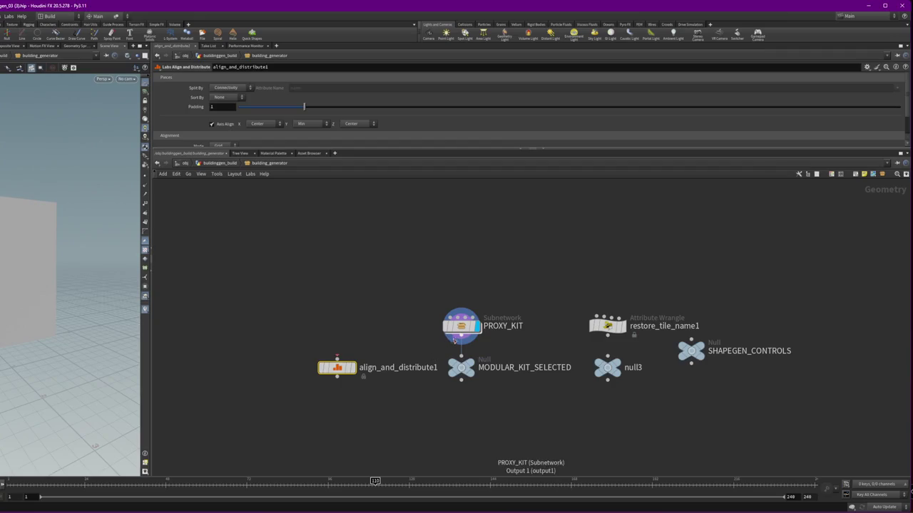
pyautogui.moveTo(460, 381); pyautogui.dragTo(350, 359)
pyautogui.click(348, 360)
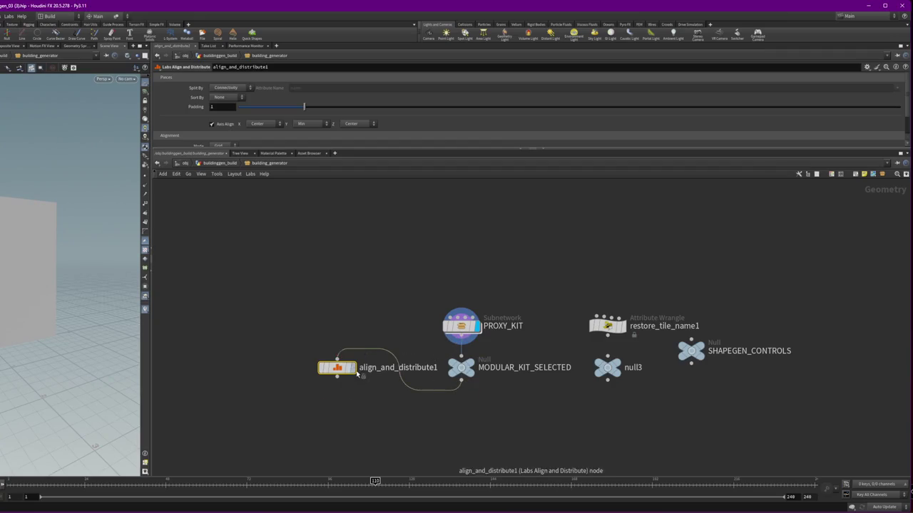
pyautogui.click(352, 368)
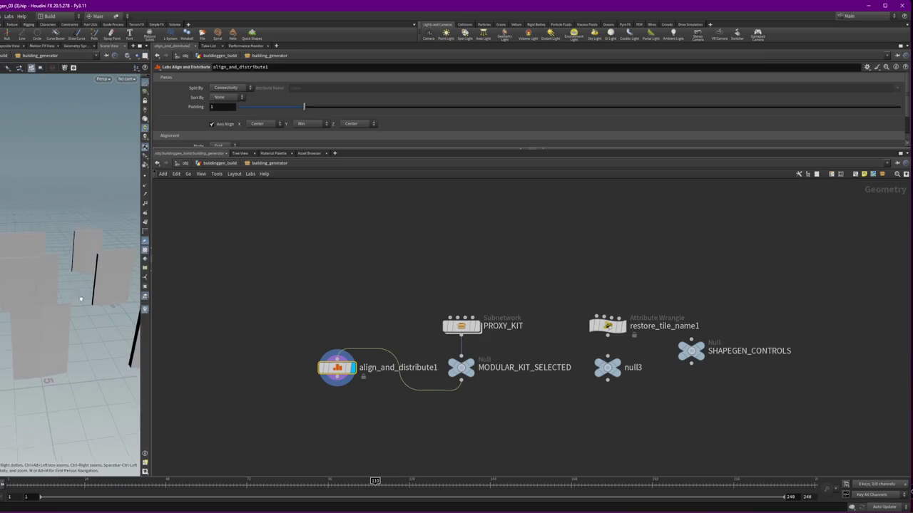
pyautogui.click(334, 370)
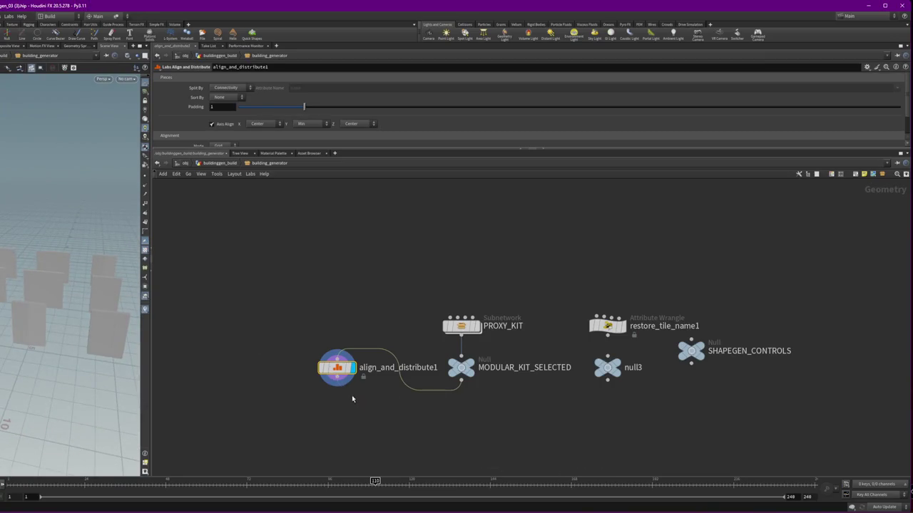
pyautogui.moveTo(336, 371)
pyautogui.mouseDown()
pyautogui.moveTo(450, 429)
pyautogui.moveTo(460, 418)
pyautogui.mouseUp()
pyautogui.click(623, 326)
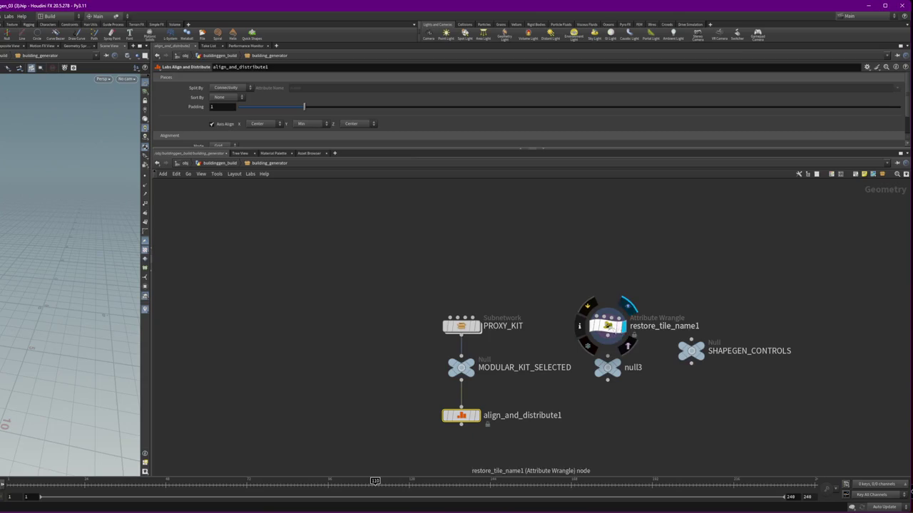
pyautogui.moveTo(608, 324); pyautogui.dragTo(615, 304)
pyautogui.moveTo(690, 350); pyautogui.dragTo(714, 377)
pyautogui.scroll(-3, 784, 403)
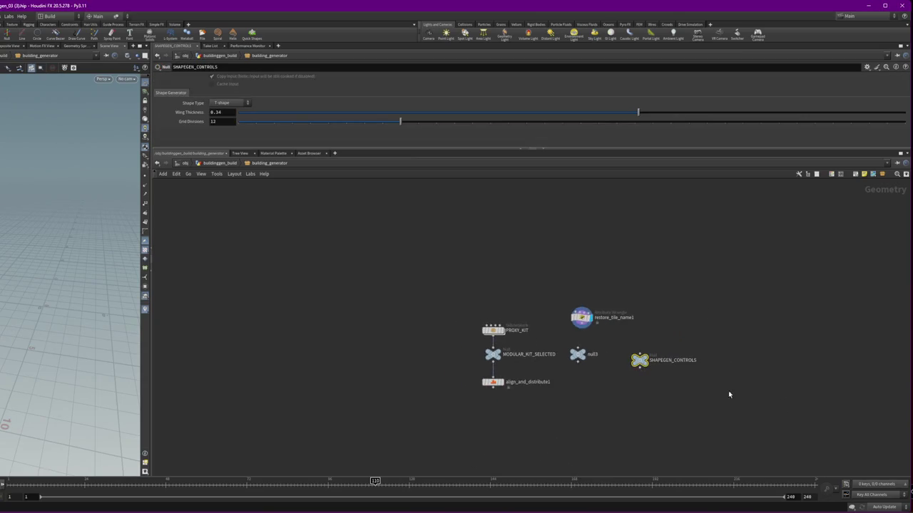
pyautogui.moveTo(693, 341); pyautogui.dragTo(609, 395)
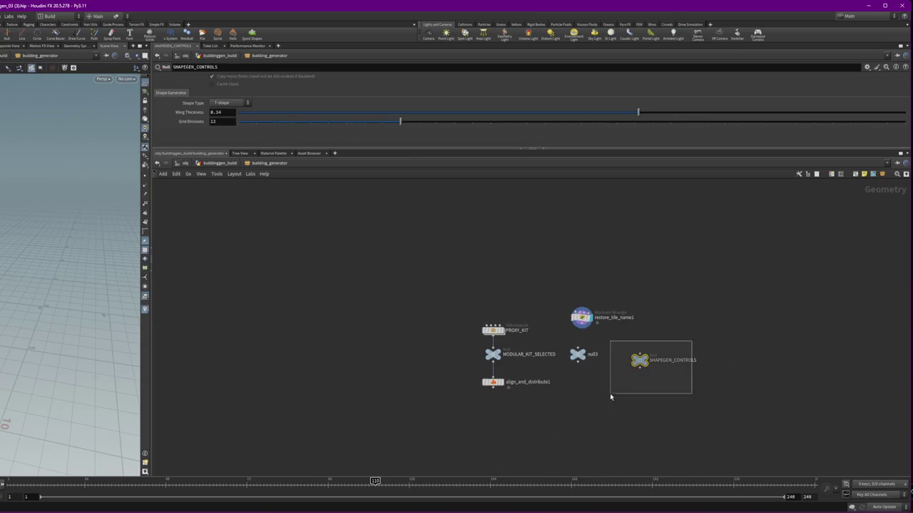
pyautogui.scroll(-5, 645, 403)
pyautogui.scroll(-3, 652, 408)
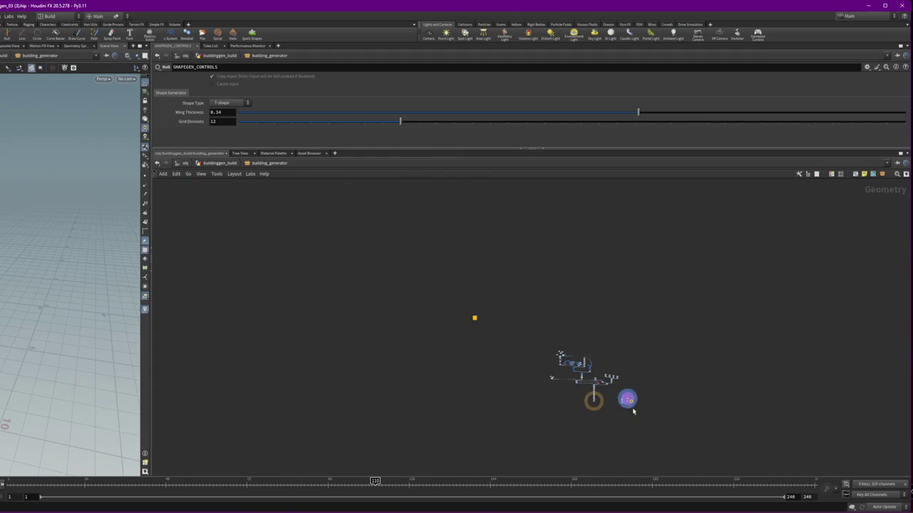
pyautogui.scroll(2, 480, 342)
pyautogui.scroll(4, 471, 314)
pyautogui.scroll(3, 500, 253)
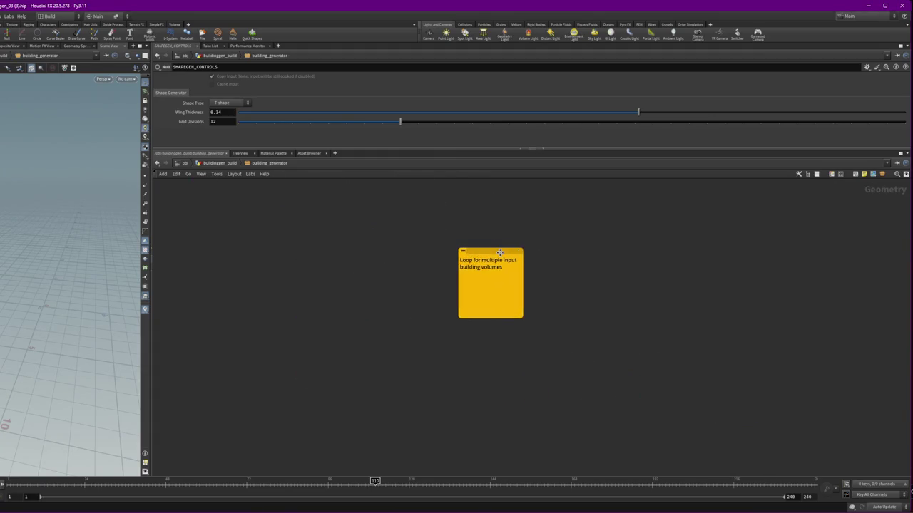
pyautogui.scroll(-3, 599, 383)
pyautogui.scroll(-3, 613, 378)
pyautogui.scroll(-1, 621, 371)
pyautogui.scroll(-3, 669, 408)
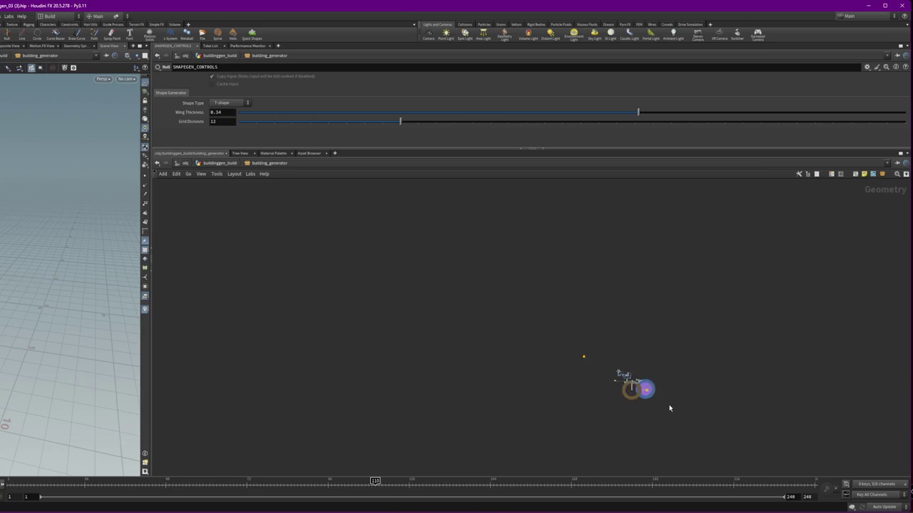
pyautogui.scroll(5, 670, 408)
pyautogui.scroll(3, 528, 328)
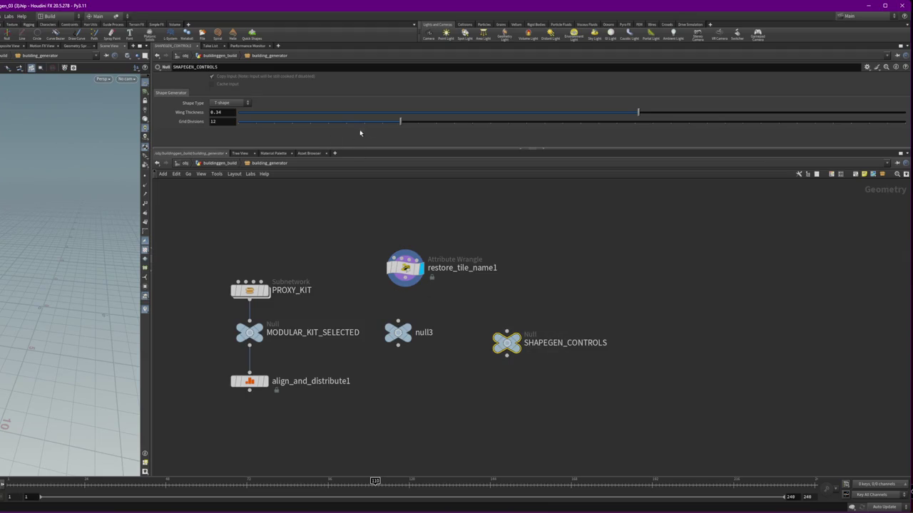
pyautogui.press('f')
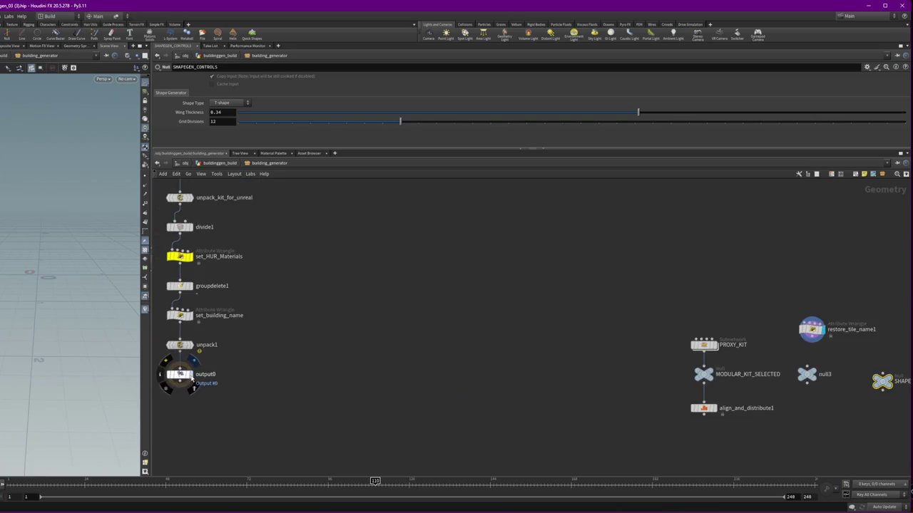
# Frame the full node chain and orbit to a side view of the building
pyautogui.scroll(-5, 623, 419)
pyautogui.moveTo(591, 411); pyautogui.dragTo(413, 347)
pyautogui.scroll(5, 422, 407)
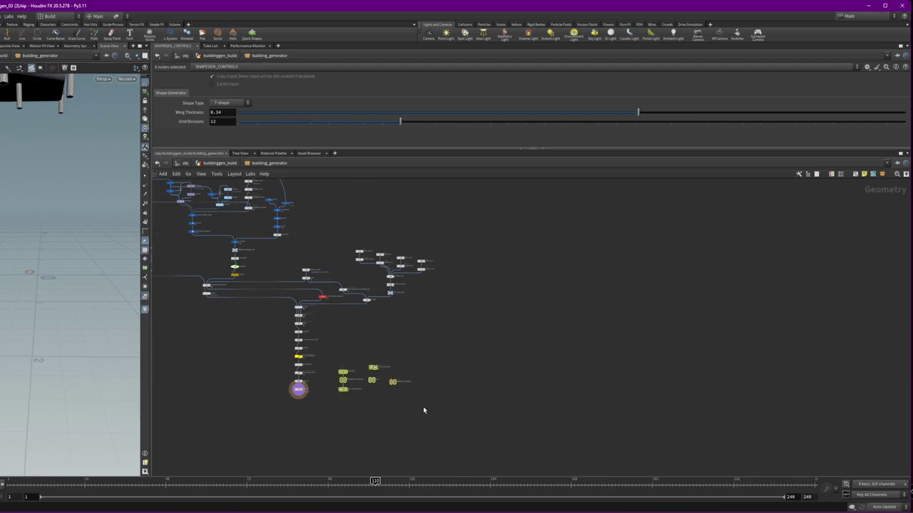
pyautogui.moveTo(330, 373); pyautogui.dragTo(287, 339)
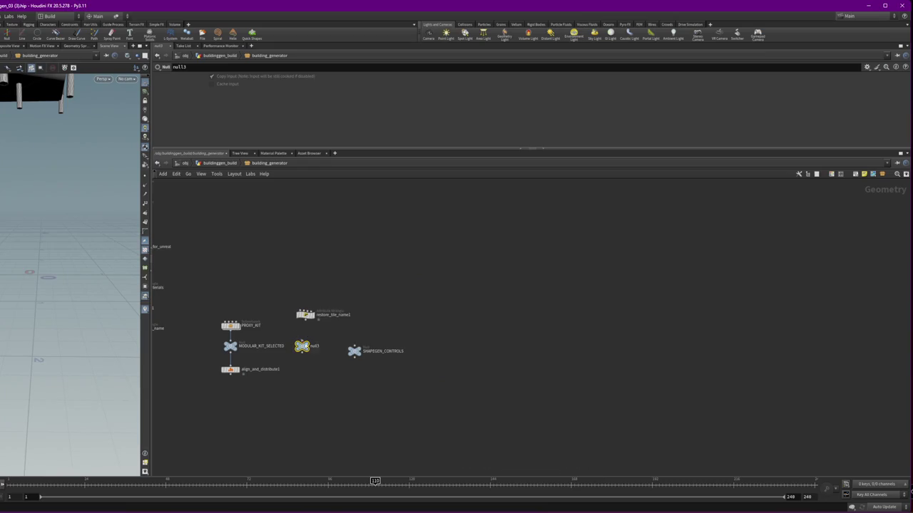
pyautogui.moveTo(262, 235)
pyautogui.mouseDown(button='middle')
pyautogui.moveTo(318, 232)
pyautogui.moveTo(436, 255)
pyautogui.mouseUp(button='middle')
pyautogui.scroll(-2, 436, 254)
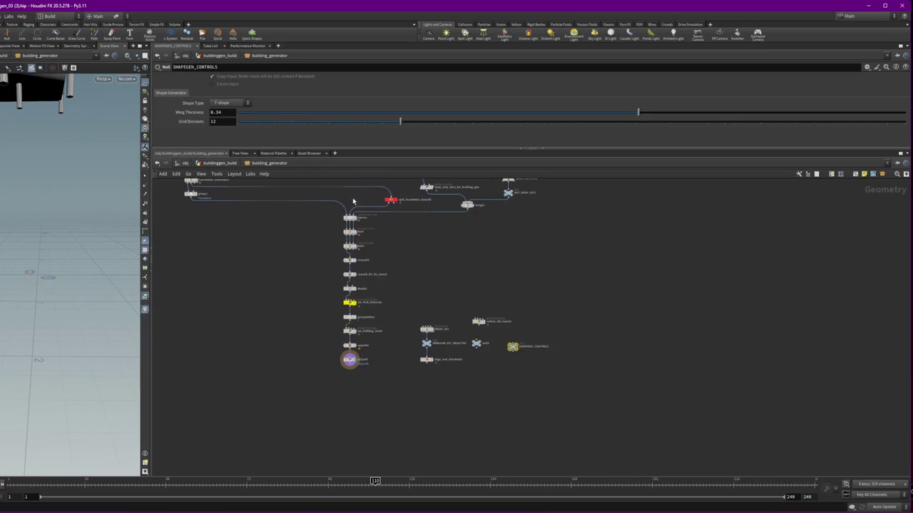
pyautogui.moveTo(63, 185)
pyautogui.keyDown('alt'); pyautogui.mouseDown()
pyautogui.moveTo(39, 203)
pyautogui.moveTo(119, 205)
pyautogui.moveTo(410, 140)
pyautogui.mouseUp(); pyautogui.keyUp('alt')
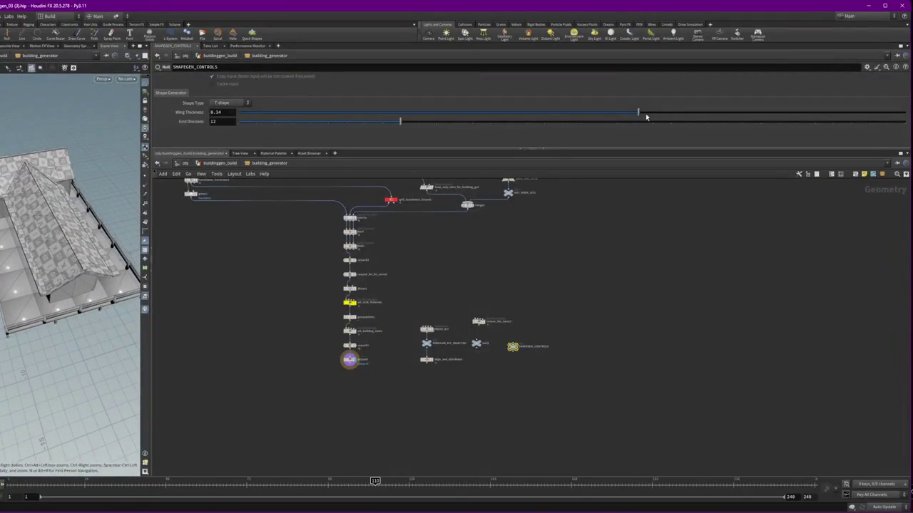
# Try Wing Thickness values from 0.3933 down to 0.1919 while orbiting the building
pyautogui.moveTo(646, 116); pyautogui.dragTo(647, 116)
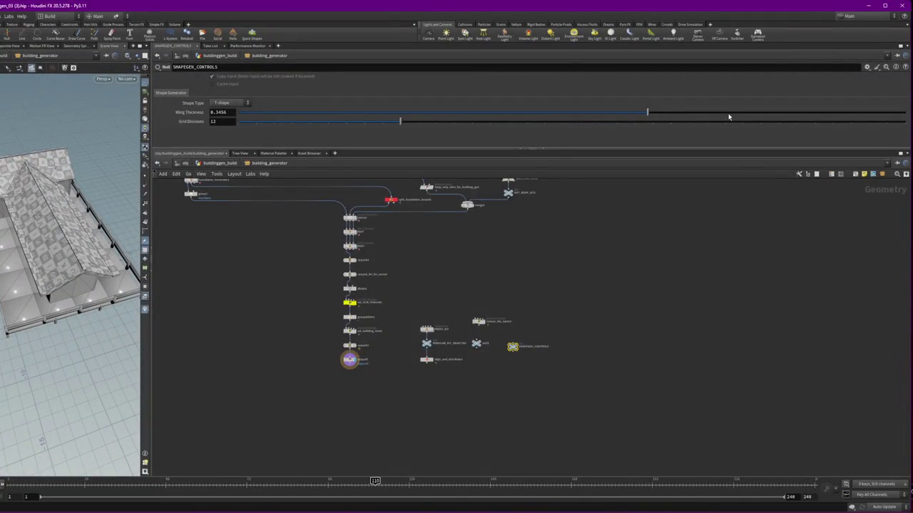
pyautogui.click(728, 116)
pyautogui.click(729, 115)
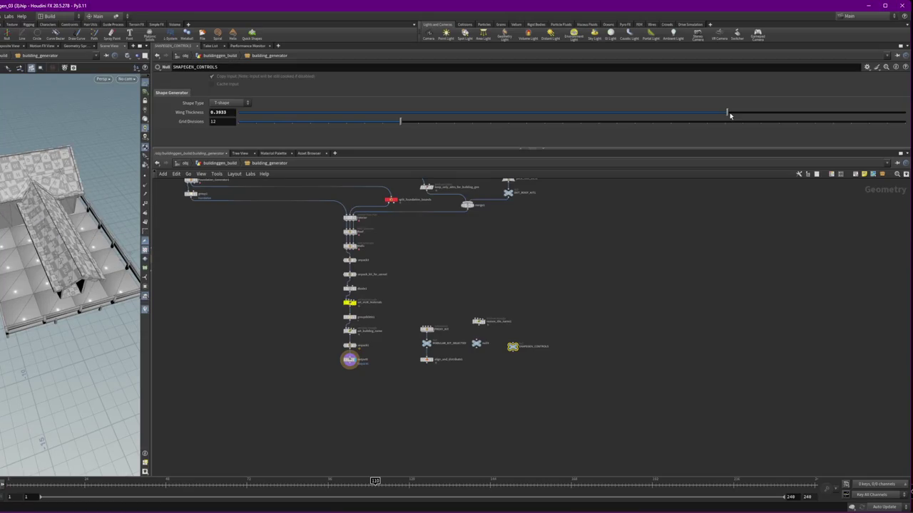
pyautogui.moveTo(71, 271)
pyautogui.mouseDown()
pyautogui.moveTo(19, 216)
pyautogui.moveTo(340, 140)
pyautogui.mouseUp()
pyautogui.moveTo(395, 113); pyautogui.dragTo(391, 113)
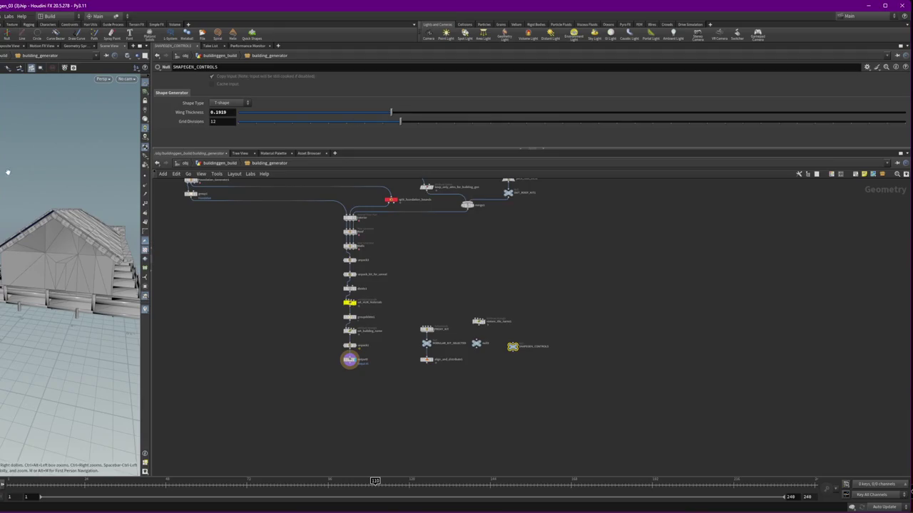
pyautogui.moveTo(71, 286); pyautogui.dragTo(43, 236)
# Settle on Grid Divisions 5 and Wing Thickness 0.2917 after testing higher values
pyautogui.click(703, 123)
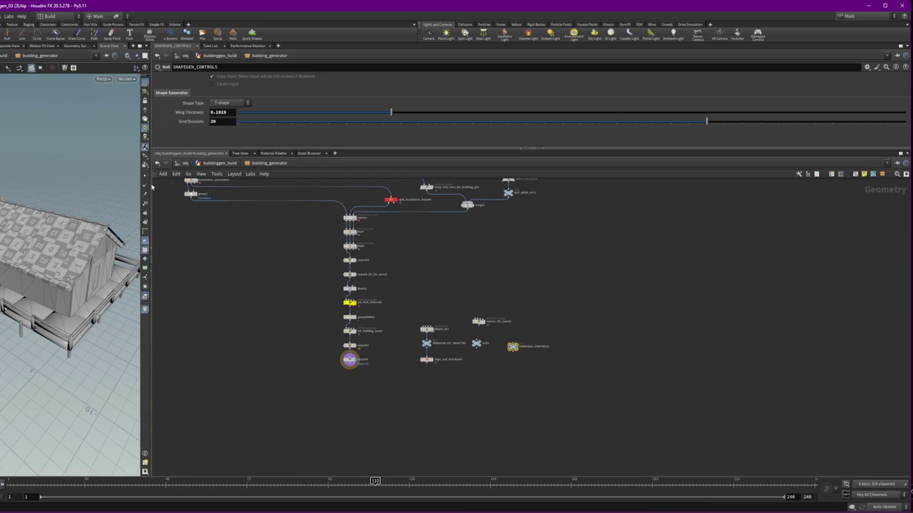
pyautogui.click(906, 123)
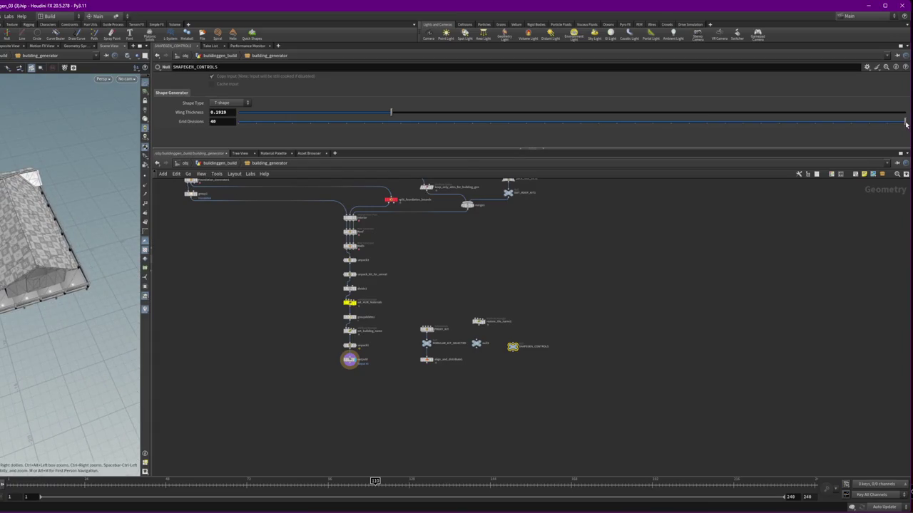
pyautogui.click(330, 118)
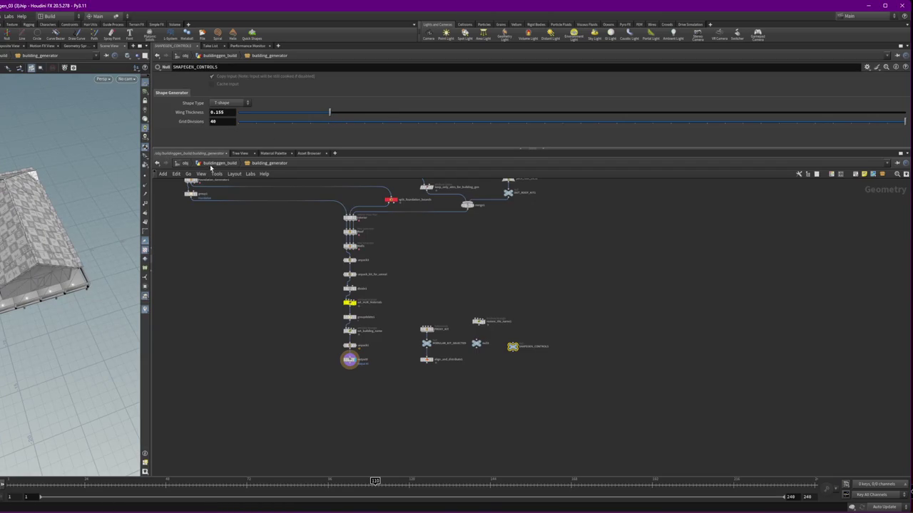
pyautogui.moveTo(207, 149); pyautogui.dragTo(206, 192)
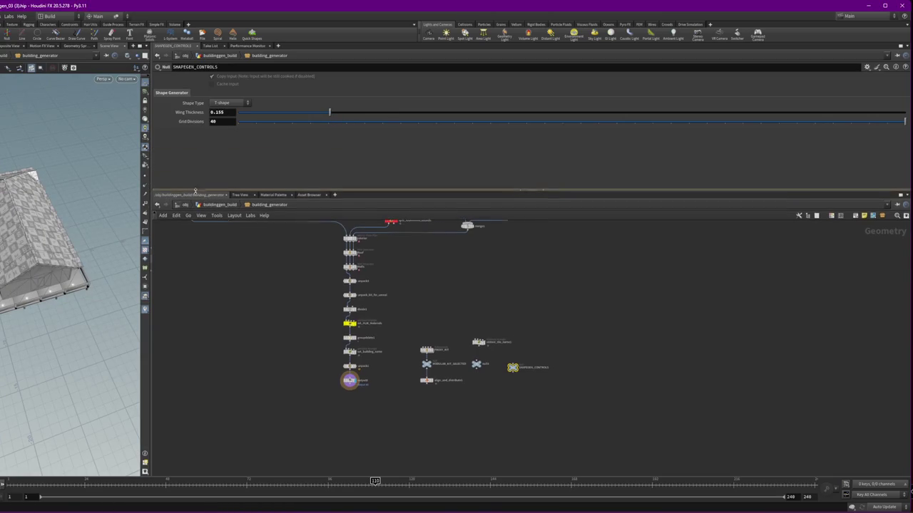
pyautogui.click(273, 122)
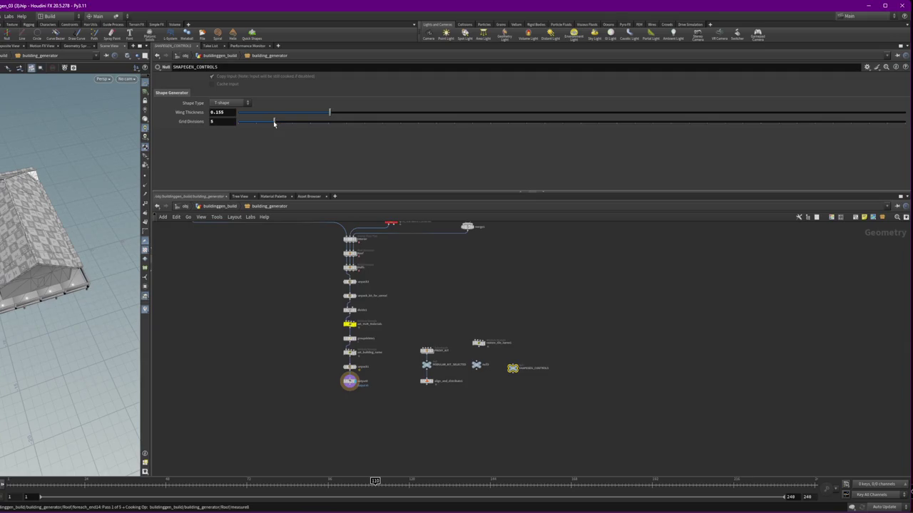
pyautogui.click(646, 112)
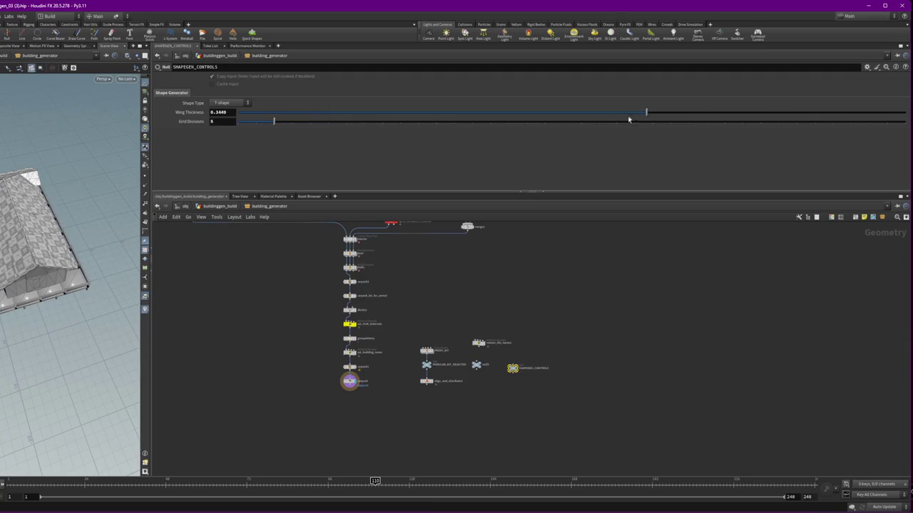
pyautogui.click(558, 112)
pyautogui.click(237, 104)
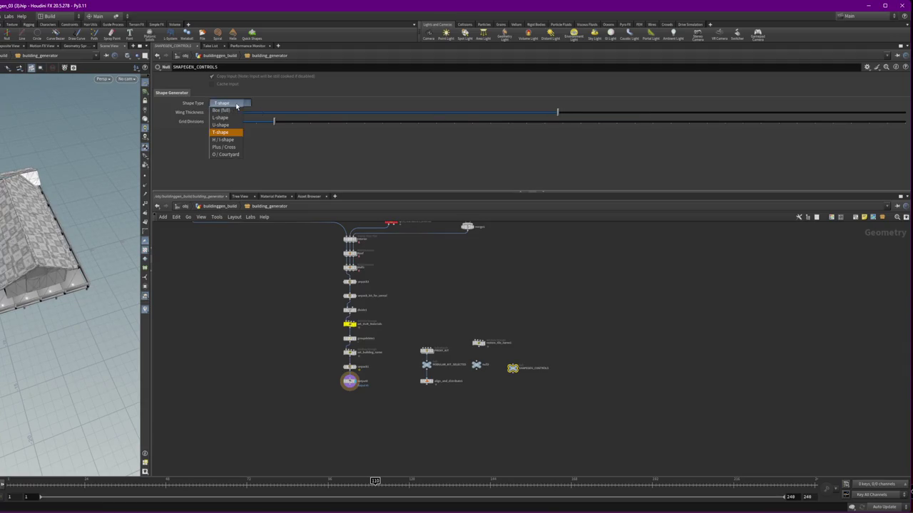
# Switch to O / Courtyard and display the Walls node's hollow courtyard walls
pyautogui.click(236, 155)
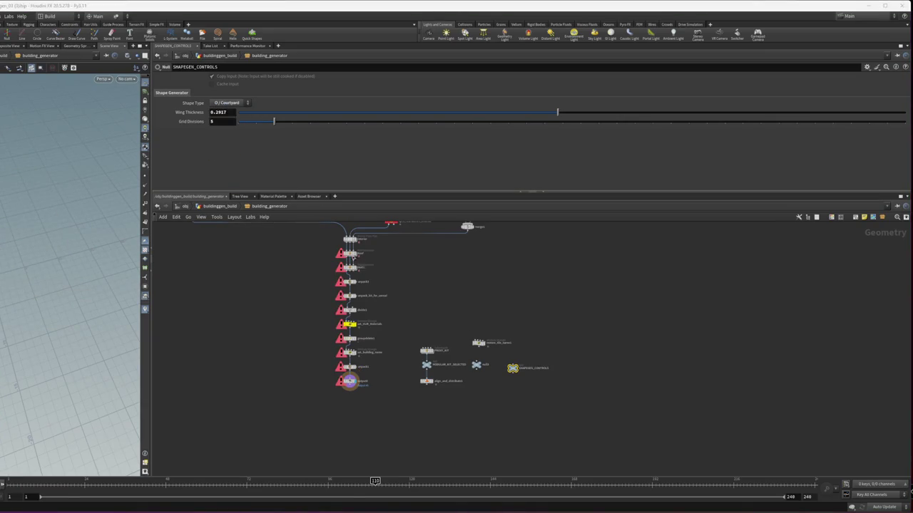
pyautogui.scroll(3, 348, 253)
pyautogui.click(348, 254)
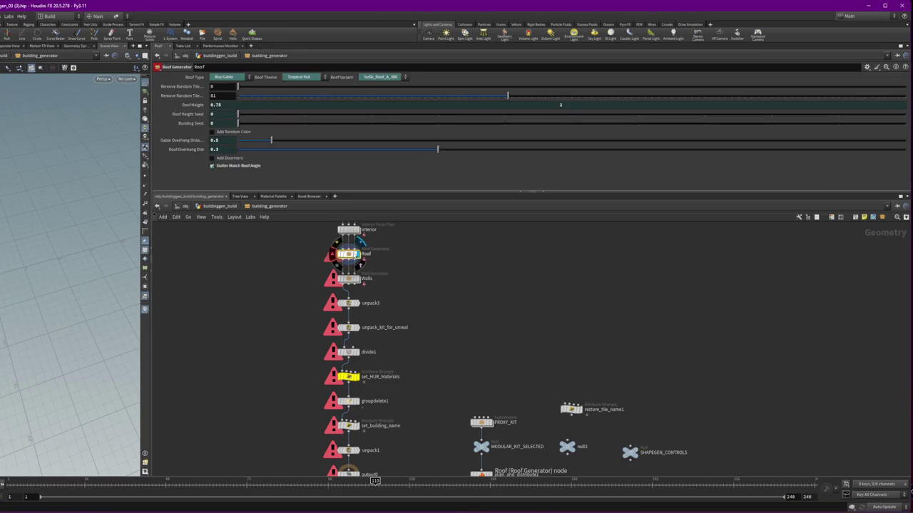
pyautogui.click(350, 278)
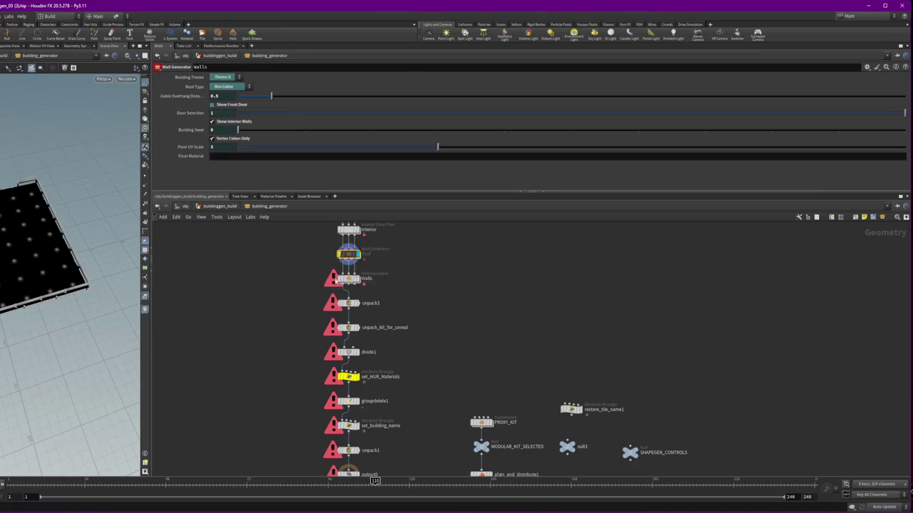
pyautogui.click(360, 284)
pyautogui.moveTo(107, 421)
pyautogui.mouseDown()
pyautogui.moveTo(65, 403)
pyautogui.moveTo(154, 213)
pyautogui.mouseUp()
pyautogui.moveTo(461, 316); pyautogui.dragTo(382, 224, button='middle')
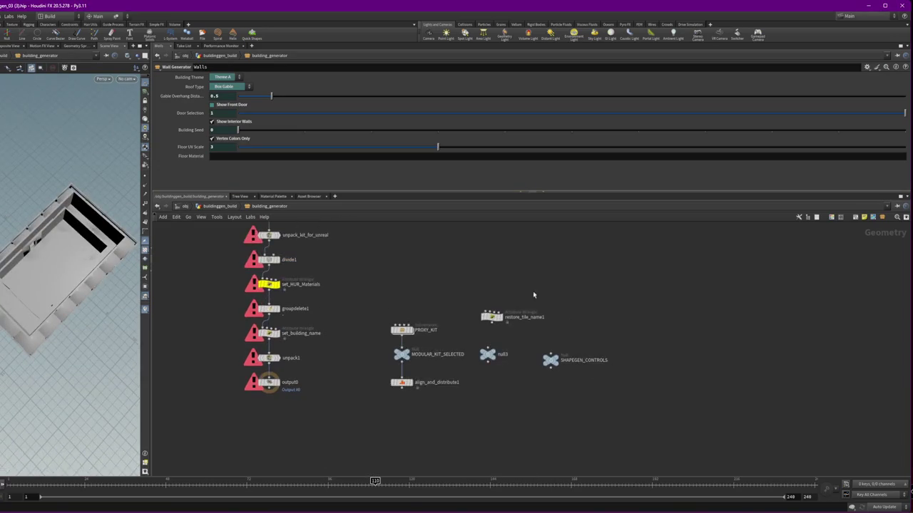
pyautogui.moveTo(517, 297); pyautogui.dragTo(466, 391, button='middle')
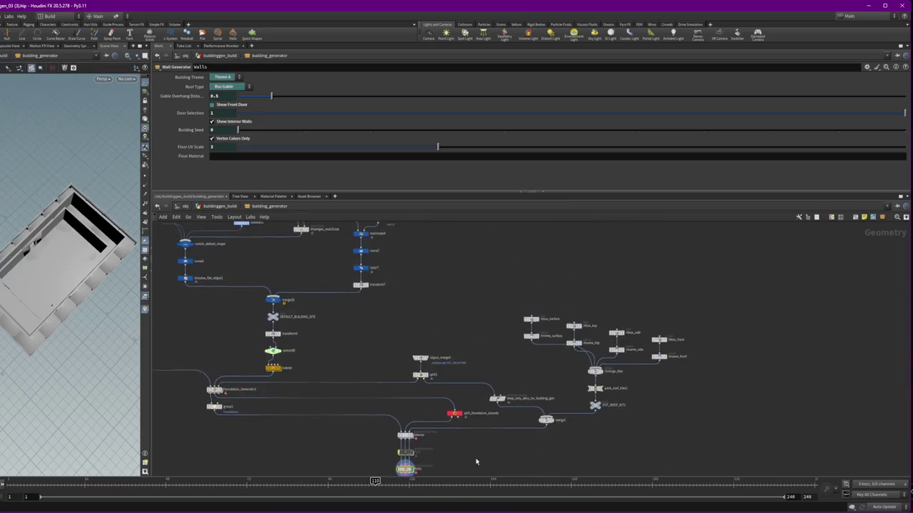
# Display the subnet's output and pan to shapegen_matchsize near merge10
pyautogui.scroll(5, 406, 437)
pyautogui.scroll(1, 406, 437)
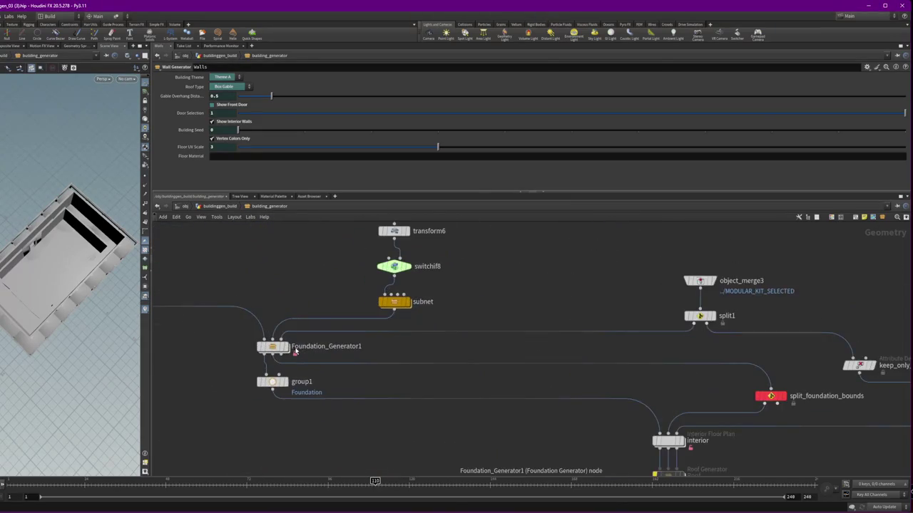
pyautogui.doubleClick(413, 302)
pyautogui.click(407, 303)
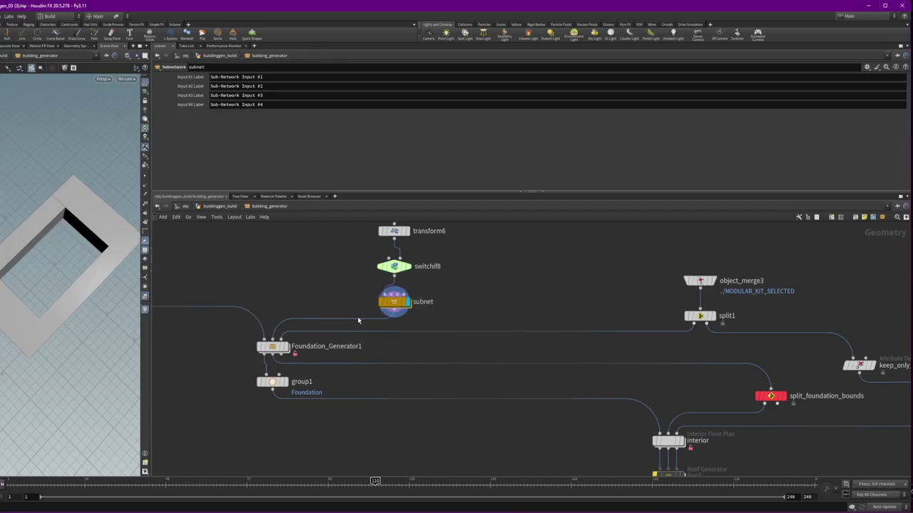
pyautogui.moveTo(339, 295); pyautogui.dragTo(339, 415, button='middle')
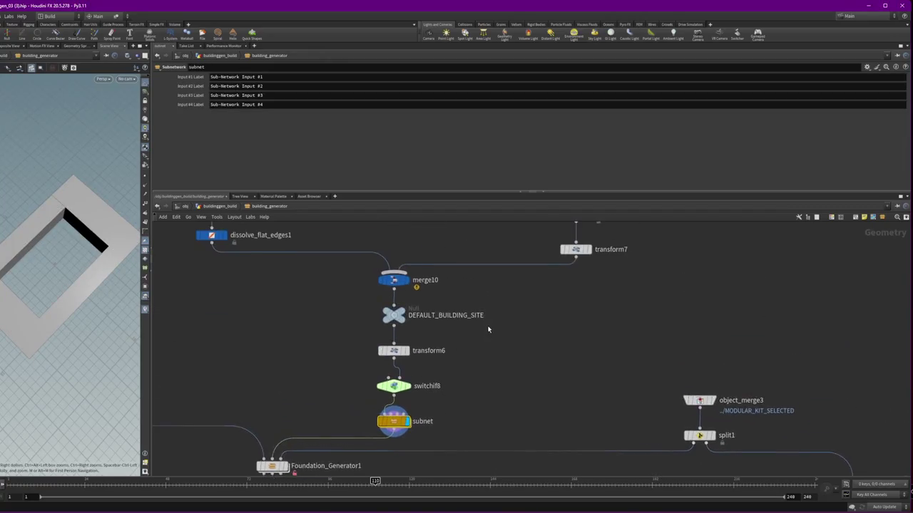
pyautogui.scroll(-1, 339, 415)
pyautogui.moveTo(406, 298); pyautogui.dragTo(439, 437, button='middle')
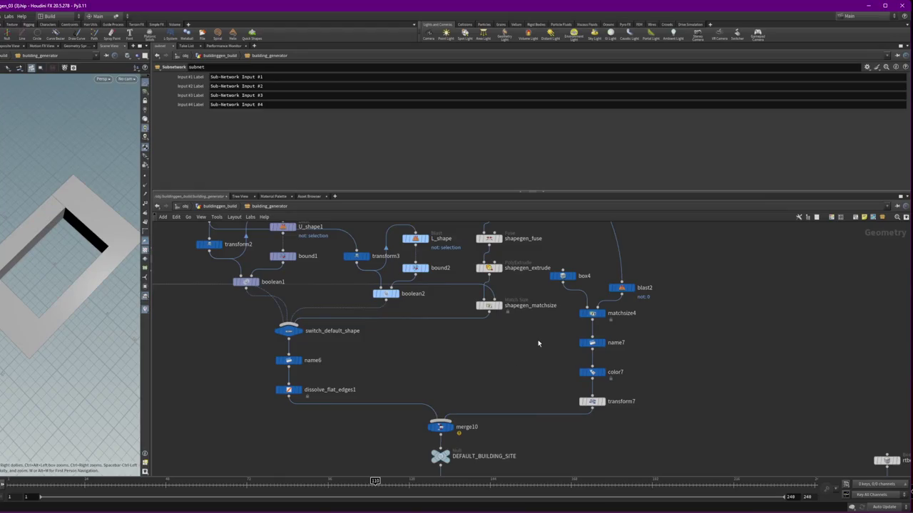
pyautogui.click(492, 305)
# Inspect the switch node's inputs and the default_box1 box parameters
pyautogui.moveTo(203, 335); pyautogui.dragTo(520, 374, button='middle')
pyautogui.moveTo(396, 208); pyautogui.dragTo(452, 418, button='middle')
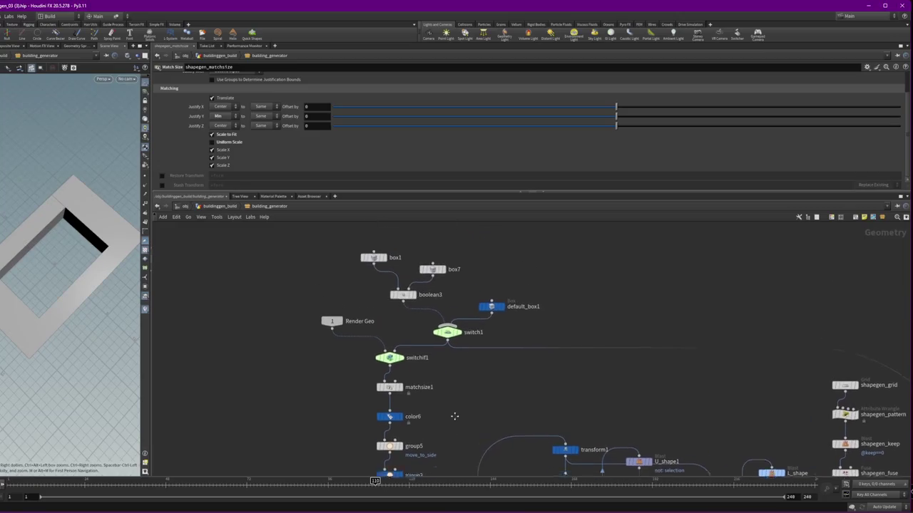
pyautogui.click(388, 364)
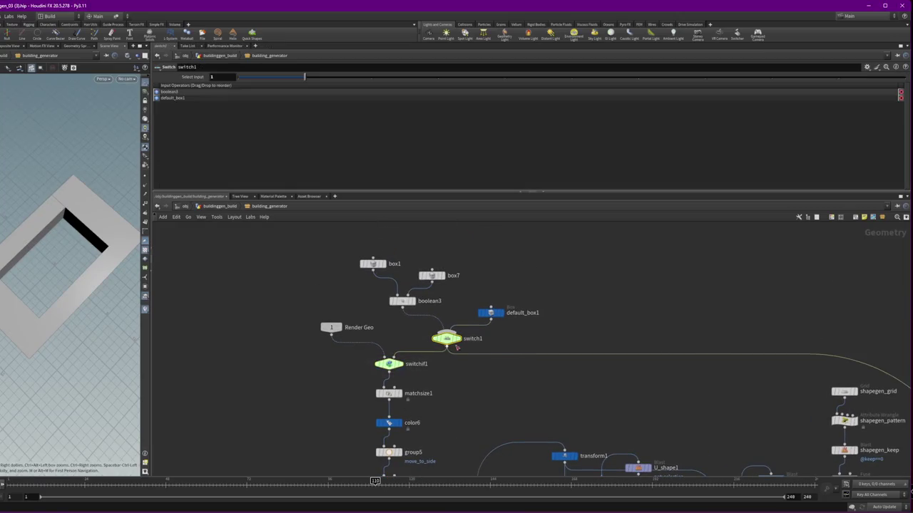
pyautogui.keyDown('shift'); pyautogui.click(490, 312); pyautogui.keyUp('shift')
pyautogui.scroll(-3, 534, 375)
pyautogui.moveTo(534, 375); pyautogui.dragTo(477, 294, button='middle')
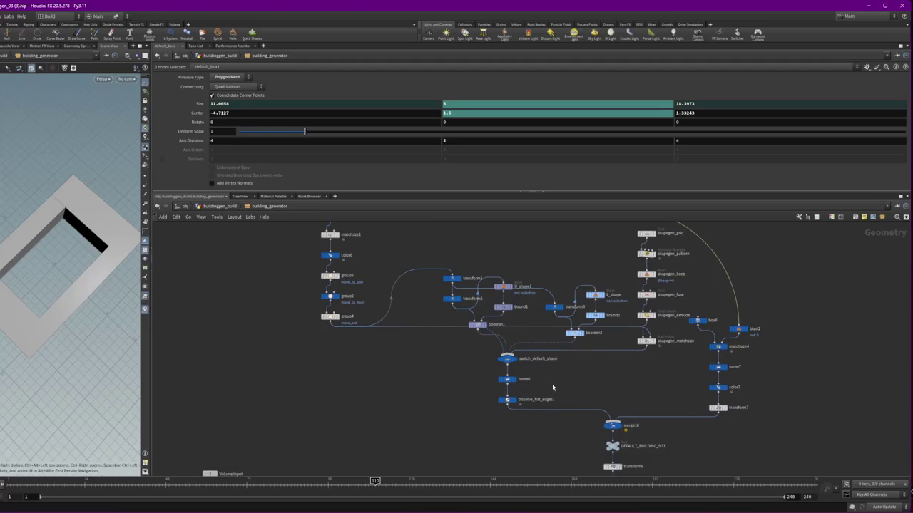
# Move shapegen_matchsize beside switch_default_shape and display switch_default_shape's output
pyautogui.moveTo(530, 445); pyautogui.dragTo(480, 348)
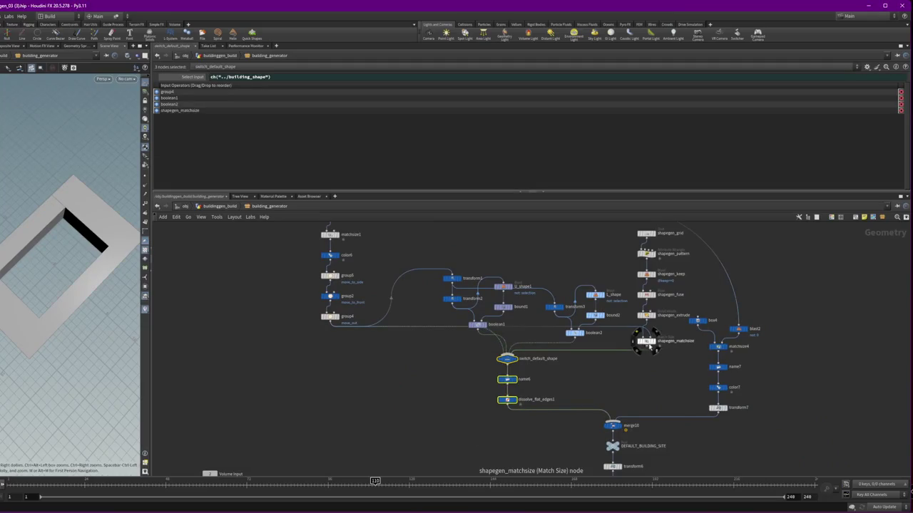
pyautogui.moveTo(650, 346); pyautogui.dragTo(616, 352)
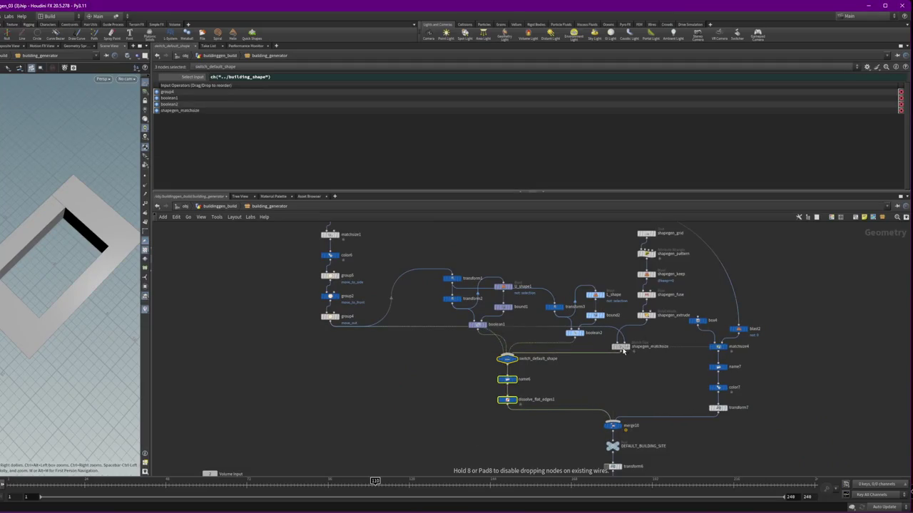
pyautogui.click(621, 428)
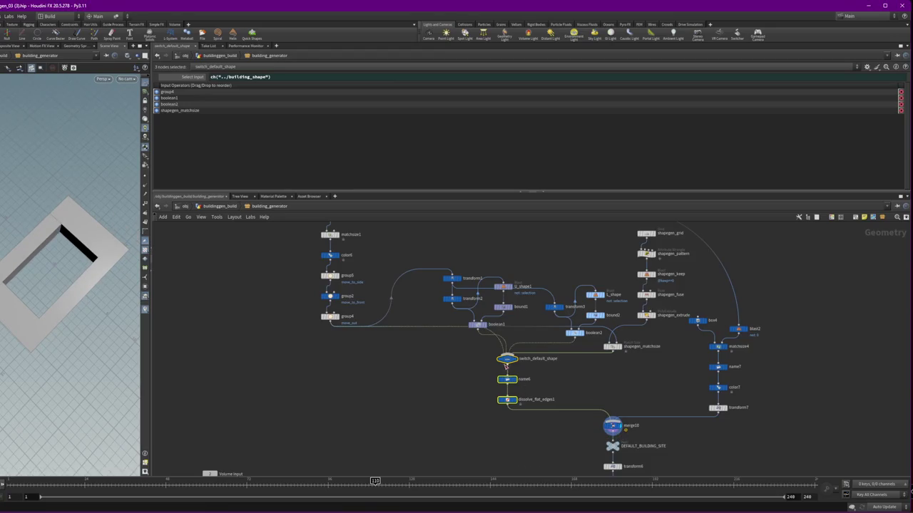
pyautogui.click(507, 360)
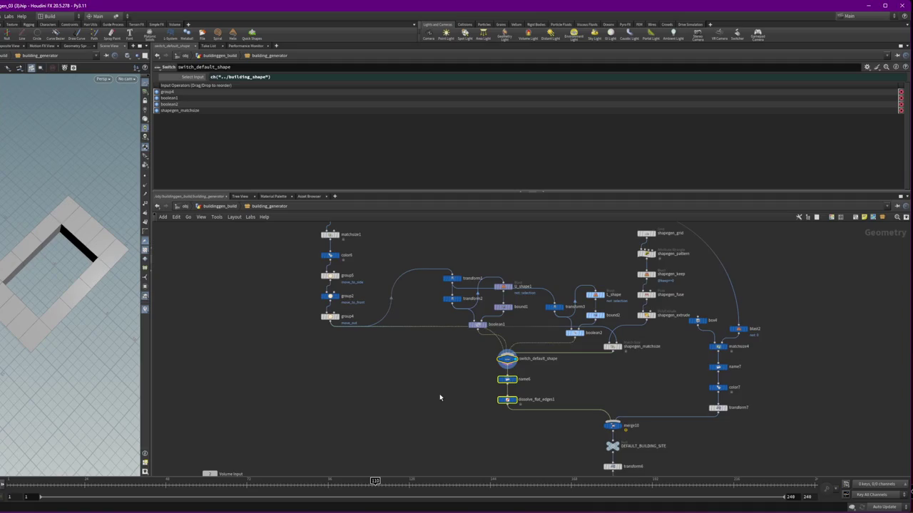
pyautogui.moveTo(439, 398); pyautogui.dragTo(442, 232, button='middle')
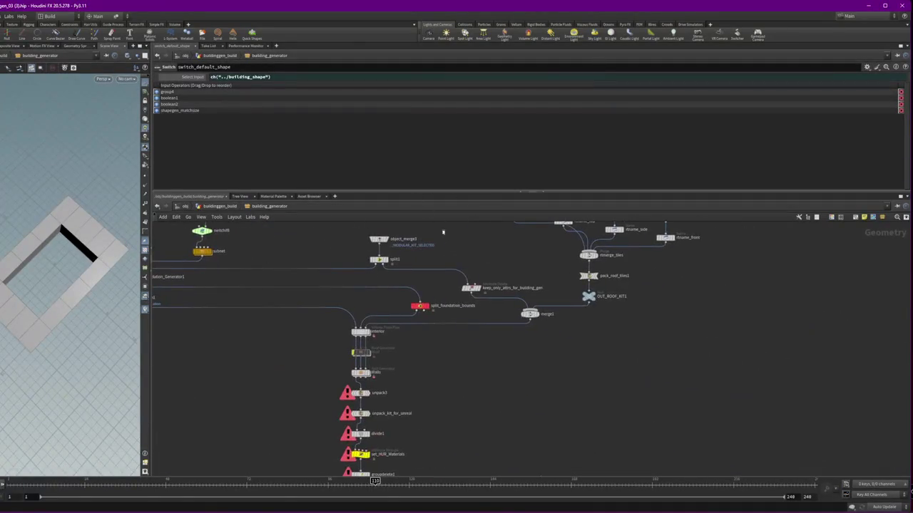
pyautogui.scroll(3, 489, 320)
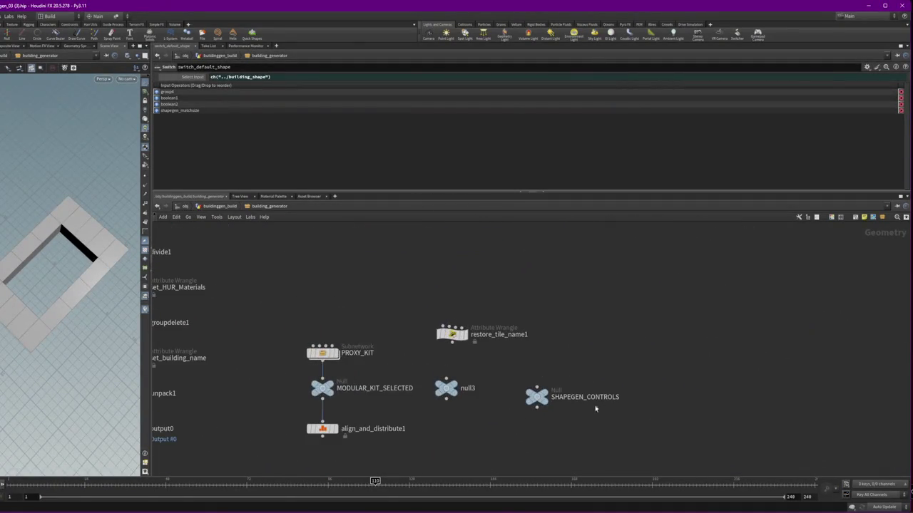
# Set SHAPEGEN_CONTROLS Shape Type to Plus / Cross and view the Roof parameters
pyautogui.click(595, 406)
pyautogui.click(224, 104)
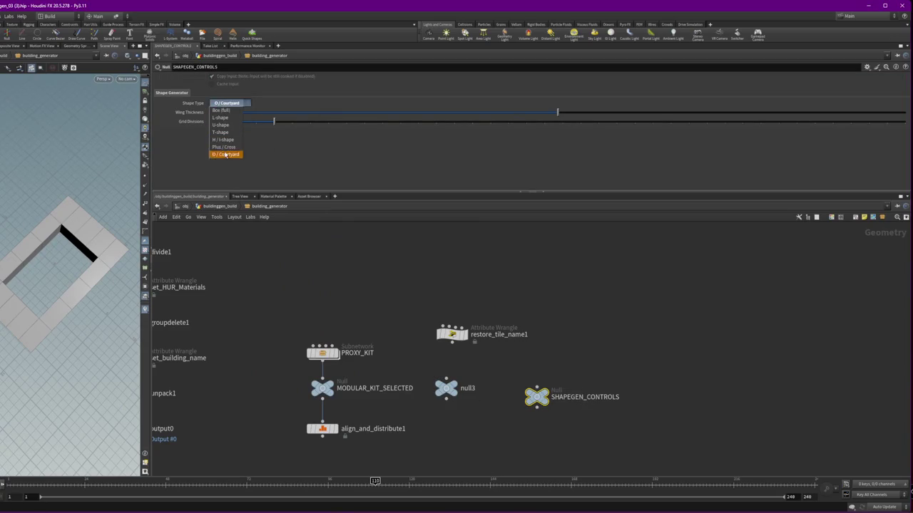
pyautogui.click(223, 149)
pyautogui.moveTo(273, 390); pyautogui.dragTo(430, 333, button='middle')
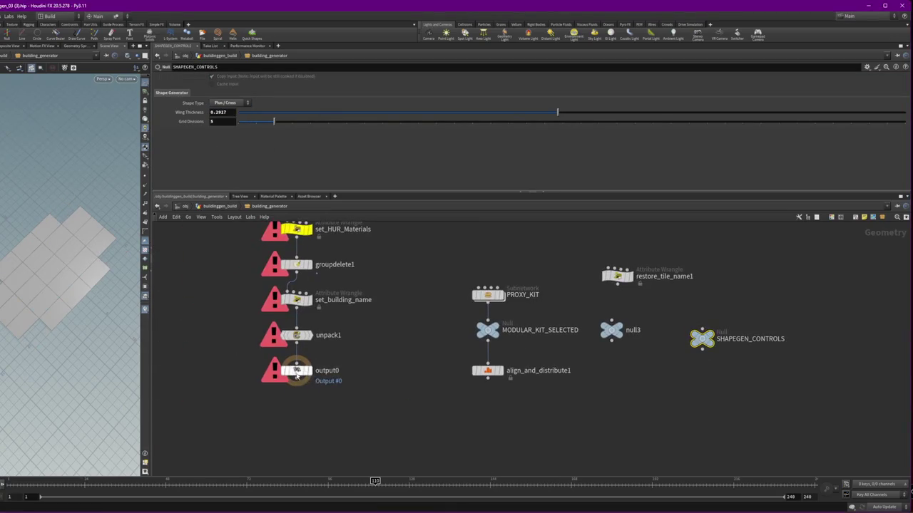
pyautogui.moveTo(372, 305); pyautogui.dragTo(382, 427, button='middle')
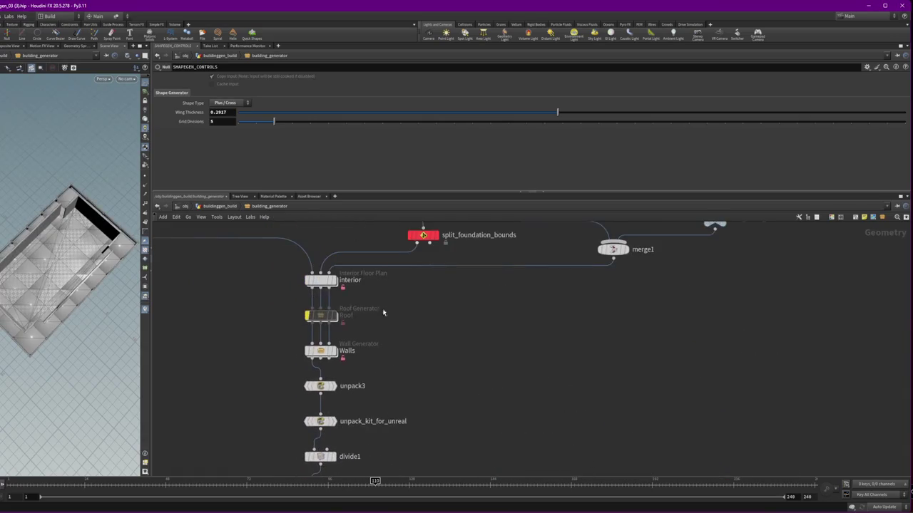
pyautogui.click(319, 315)
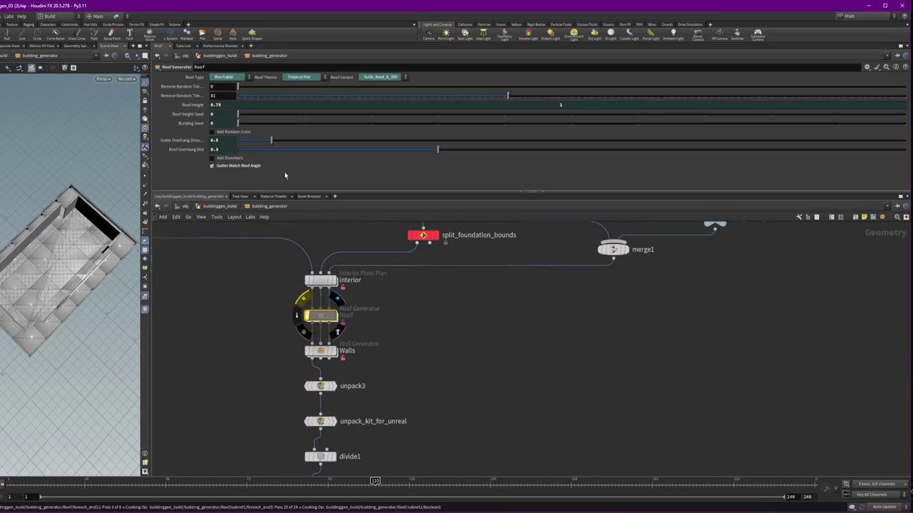
# Raise SHAPEGEN_CONTROLS Wing Thickness to 0.4589
pyautogui.moveTo(60, 202); pyautogui.dragTo(91, 226)
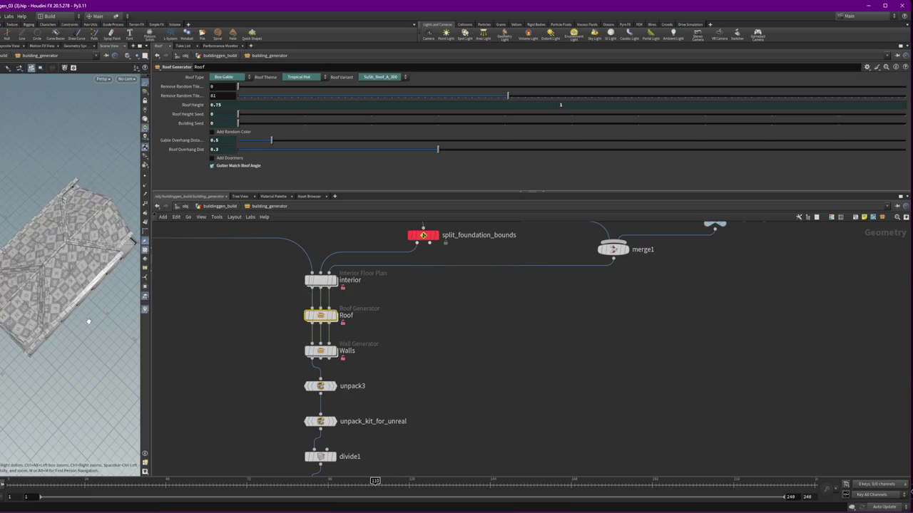
pyautogui.scroll(5, 91, 226)
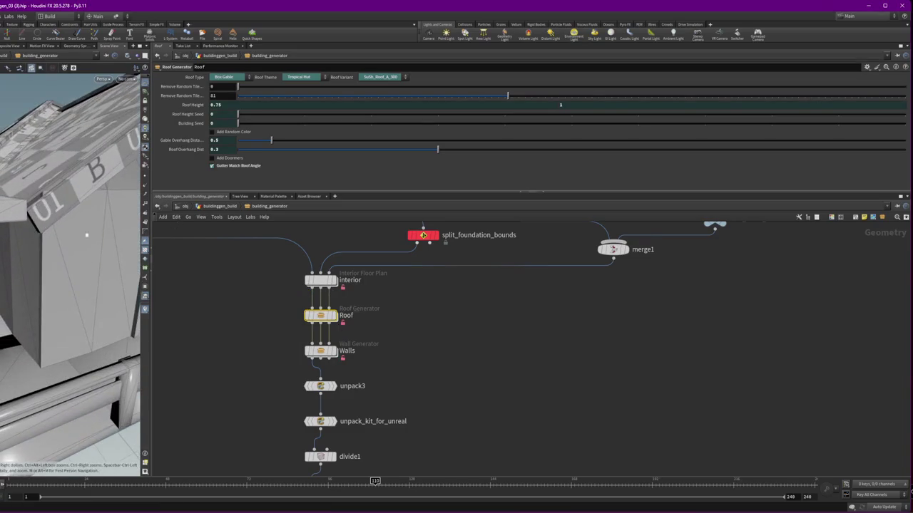
pyautogui.scroll(-5, 591, 373)
pyautogui.scroll(5, 515, 367)
pyautogui.click(506, 363)
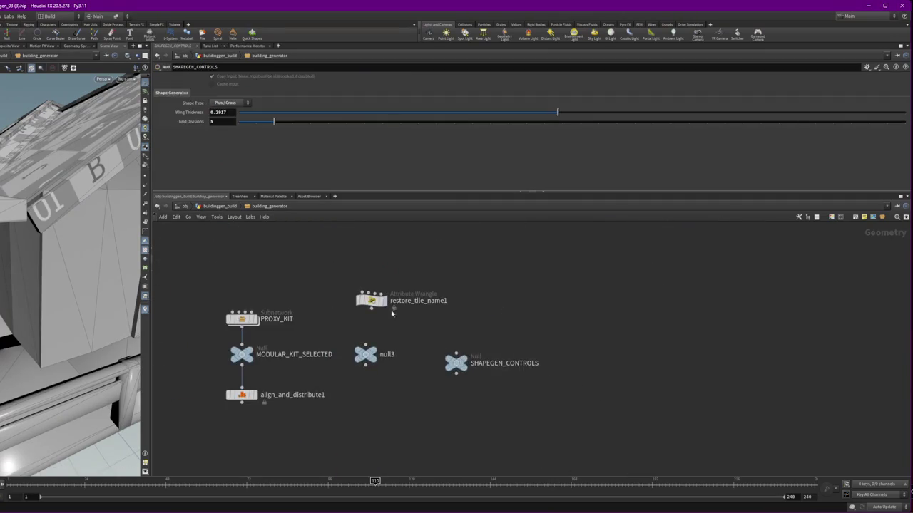
pyautogui.click(836, 112)
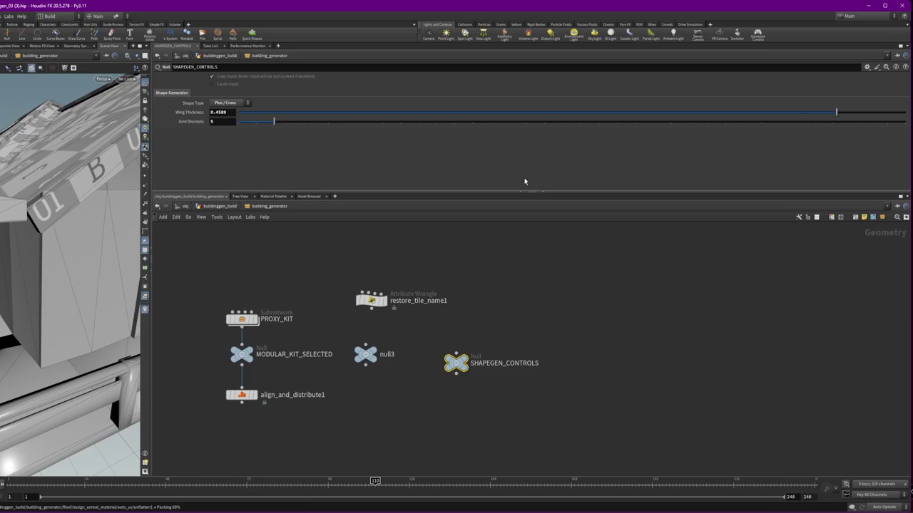
pyautogui.scroll(-5, 9, 178)
# Orbit the cross-plan house and view the default_box1 box parameters
pyautogui.moveTo(9, 178); pyautogui.dragTo(115, 185)
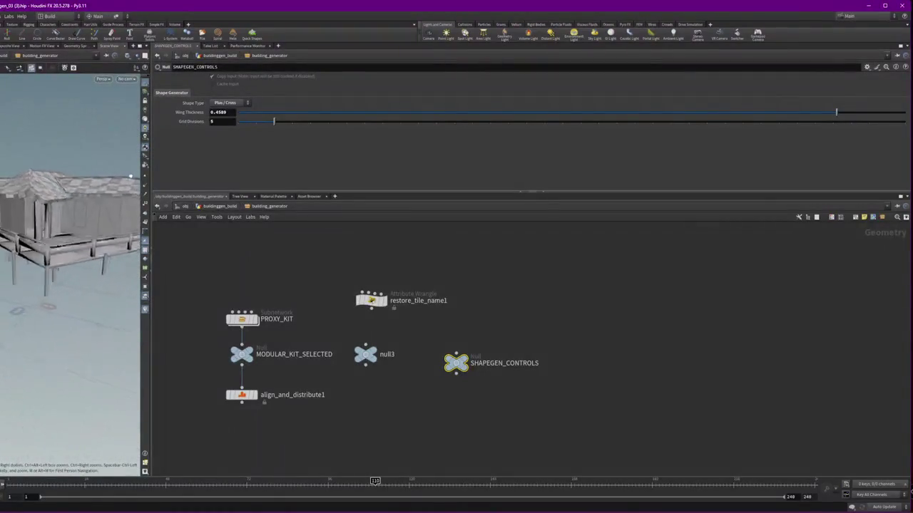
pyautogui.moveTo(115, 185); pyautogui.dragTo(295, 255)
pyautogui.scroll(-5, 373, 387)
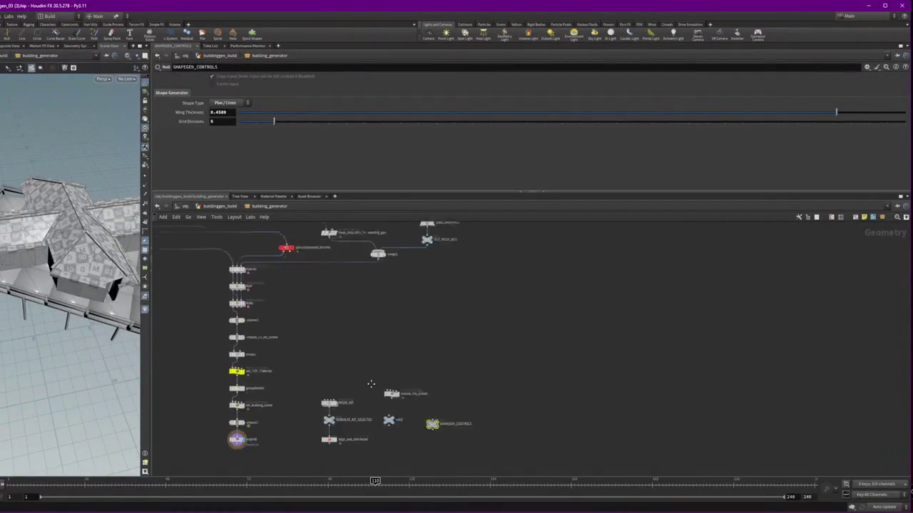
pyautogui.moveTo(350, 336); pyautogui.dragTo(387, 376, button='middle')
pyautogui.scroll(3, 251, 341)
pyautogui.click(221, 380)
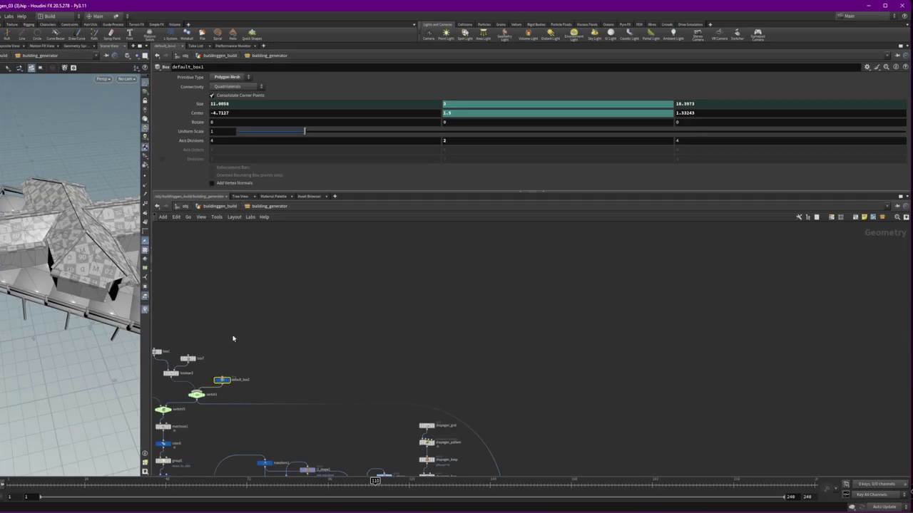
pyautogui.click(412, 133)
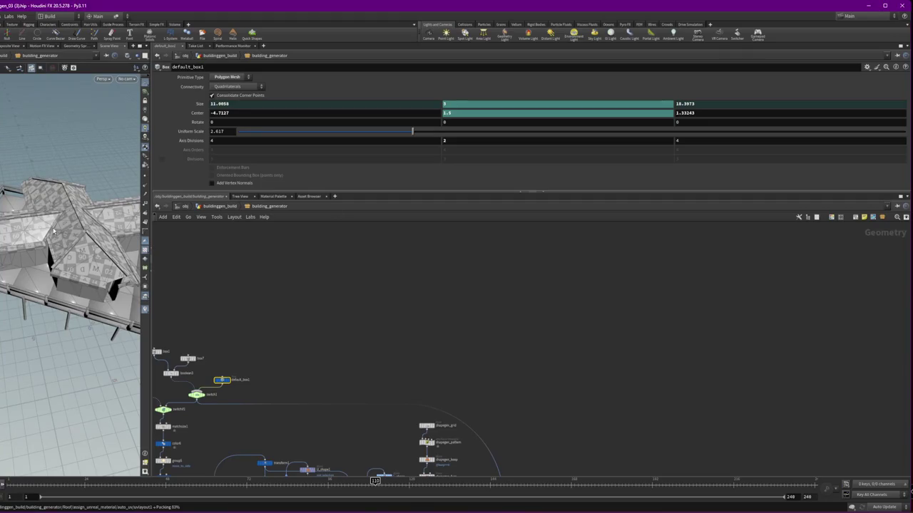
pyautogui.moveTo(53, 231)
pyautogui.keyDown('alt'); pyautogui.mouseDown()
pyautogui.moveTo(112, 194)
pyautogui.moveTo(113, 204)
pyautogui.mouseUp(); pyautogui.keyUp('alt')
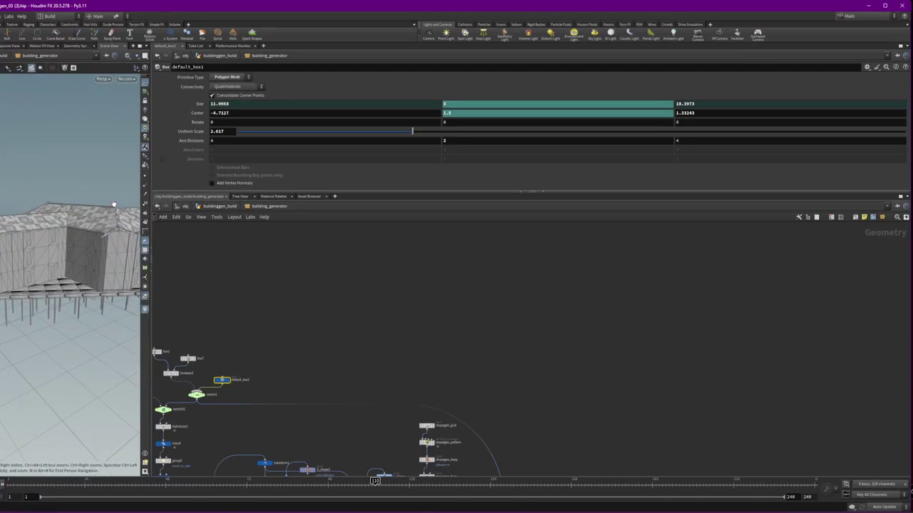
pyautogui.click(218, 132)
pyautogui.write('1')
pyautogui.press('Return')
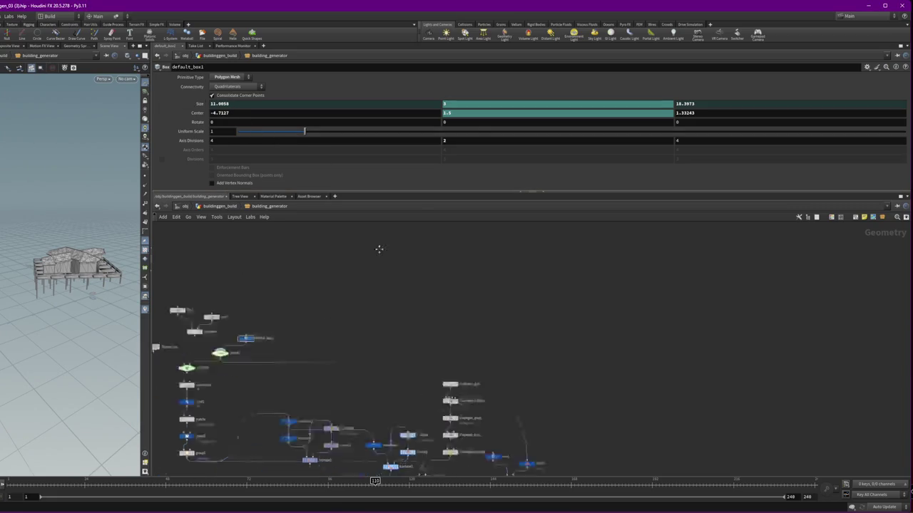
pyautogui.moveTo(421, 380); pyautogui.dragTo(506, 343, button='middle')
pyautogui.scroll(3, 507, 343)
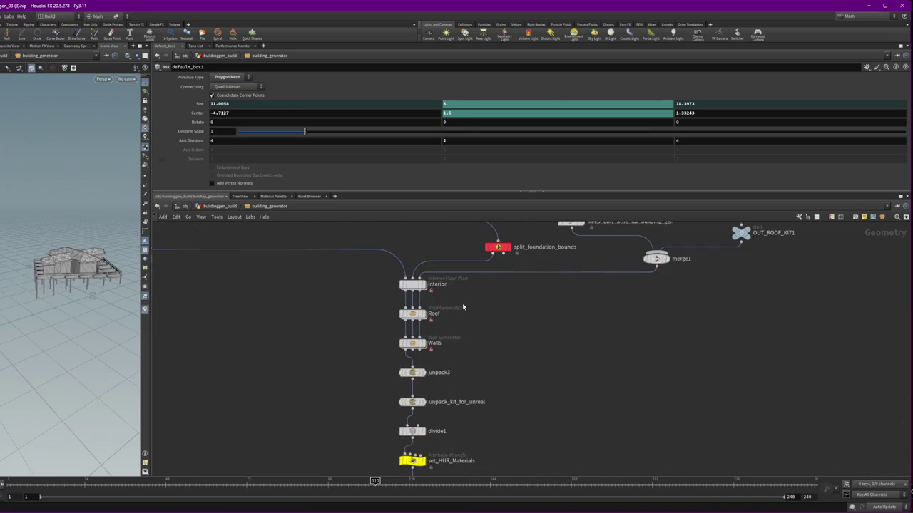
# Set the Building Site Size width to 20 and orbit the enlarged building
pyautogui.click(219, 206)
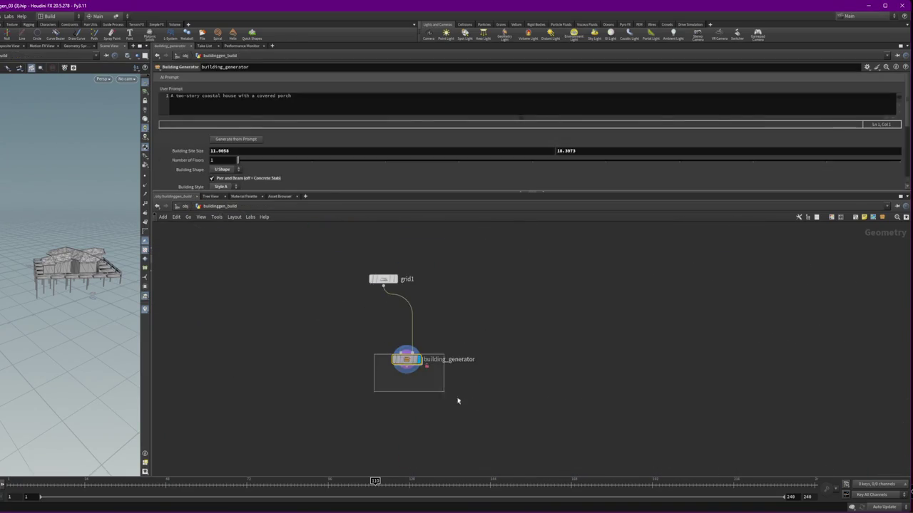
pyautogui.click(255, 150)
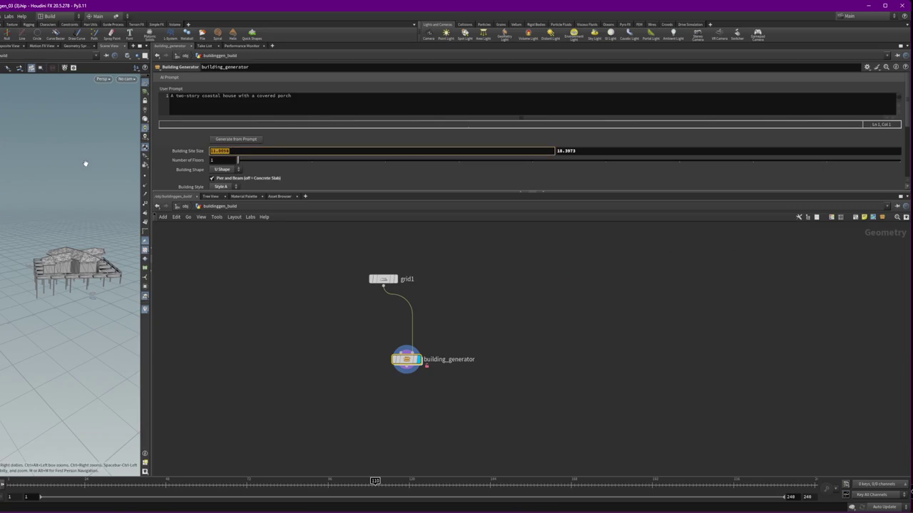
pyautogui.write('20')
pyautogui.press('Return')
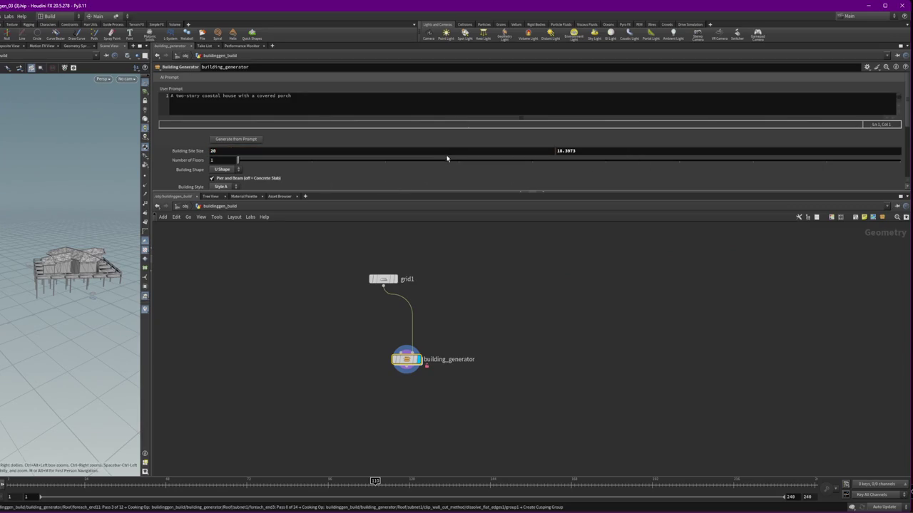
pyautogui.moveTo(86, 321)
pyautogui.mouseDown()
pyautogui.moveTo(43, 235)
pyautogui.moveTo(82, 237)
pyautogui.moveTo(43, 285)
pyautogui.mouseUp()
pyautogui.moveTo(450, 382); pyautogui.dragTo(358, 357)
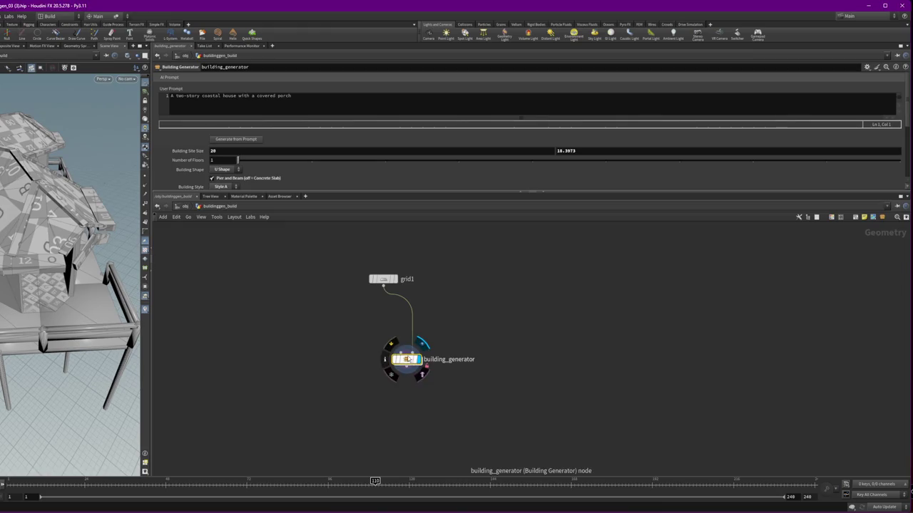
pyautogui.doubleClick(408, 363)
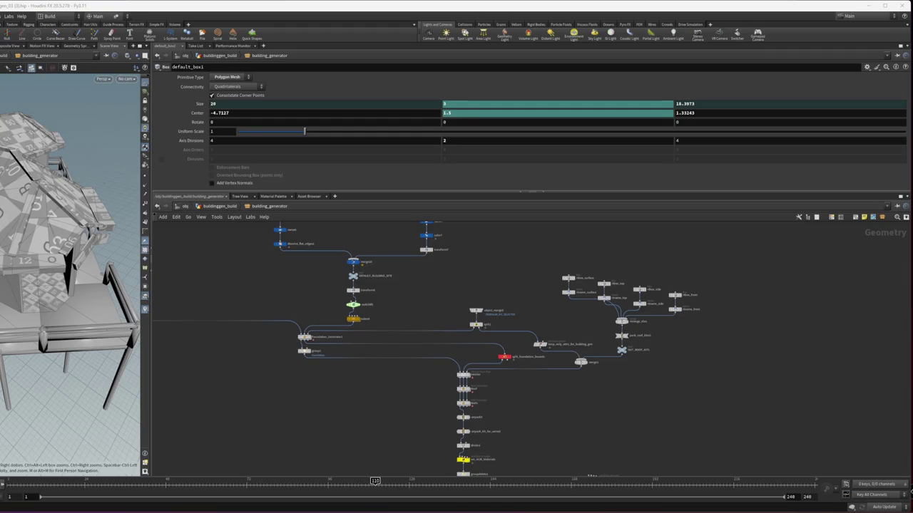
# Zoom and pan until the Walls node and its upstream nodes are visible
pyautogui.scroll(3, 463, 457)
pyautogui.scroll(2, 460, 371)
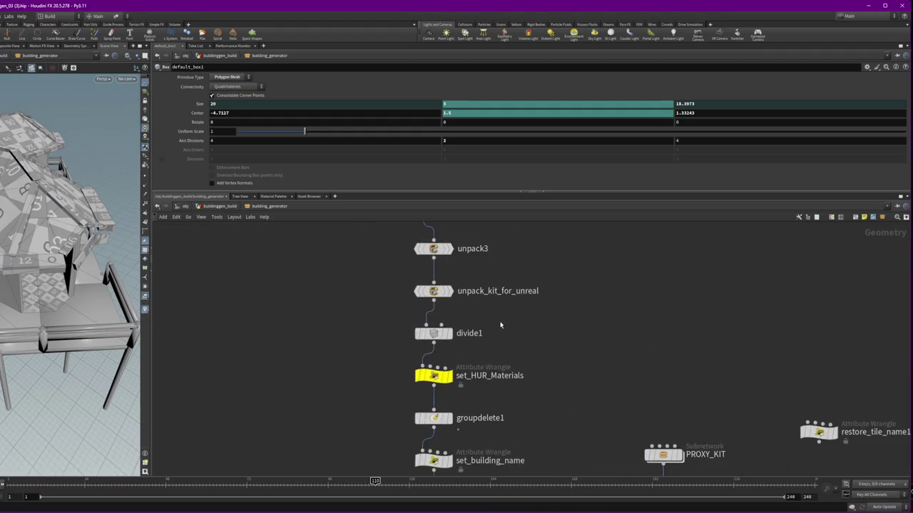
pyautogui.scroll(-2, 504, 267)
pyautogui.moveTo(503, 267); pyautogui.dragTo(511, 316, button='middle')
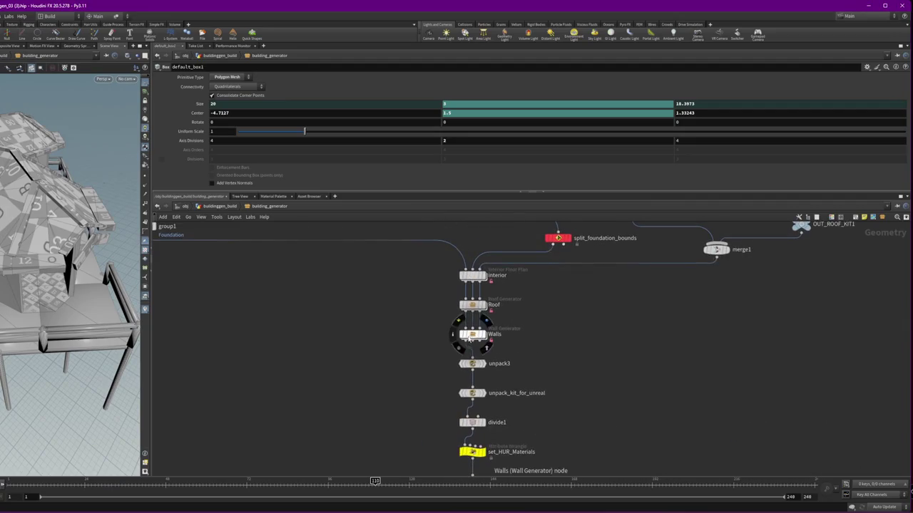
# Inside Walls, enable Allow Editing of Contents on building_from_patterns1
pyautogui.doubleClick(471, 335)
pyautogui.moveTo(540, 346); pyautogui.dragTo(550, 304, button='middle')
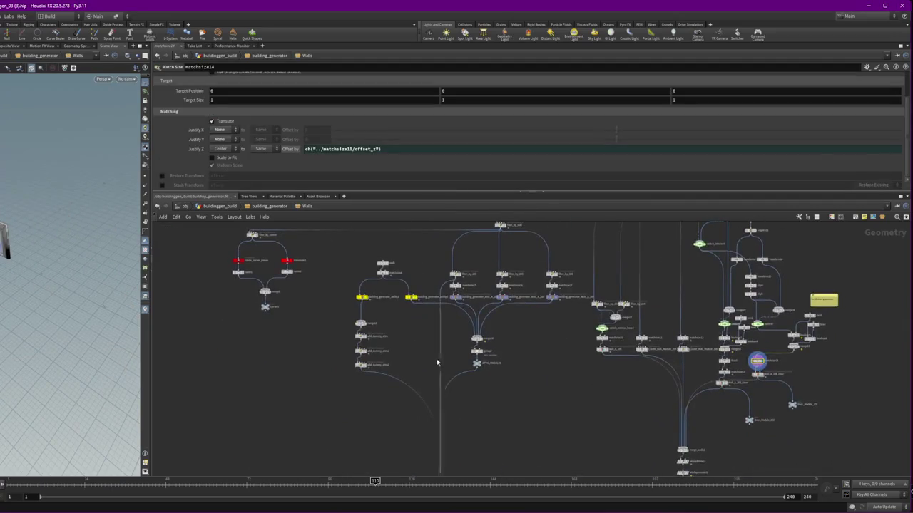
pyautogui.scroll(3, 439, 379)
pyautogui.scroll(3, 546, 350)
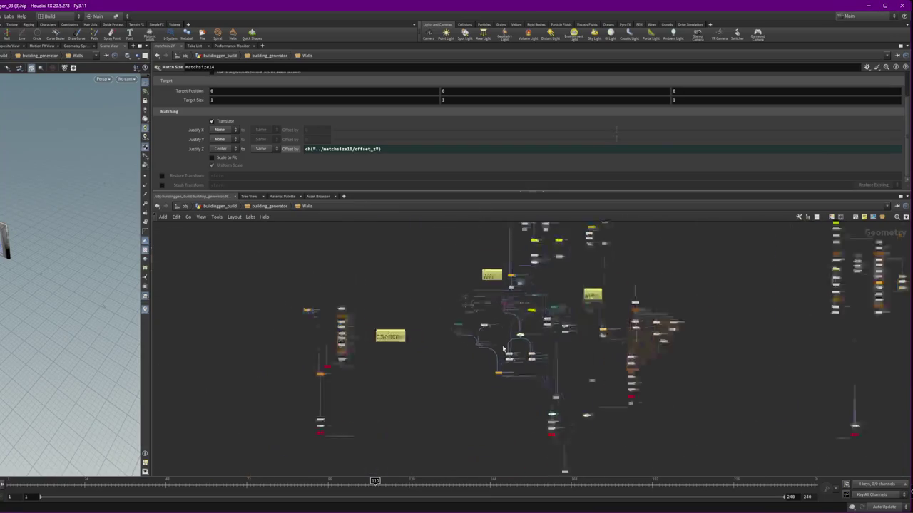
pyautogui.moveTo(546, 350); pyautogui.dragTo(409, 364, button='middle')
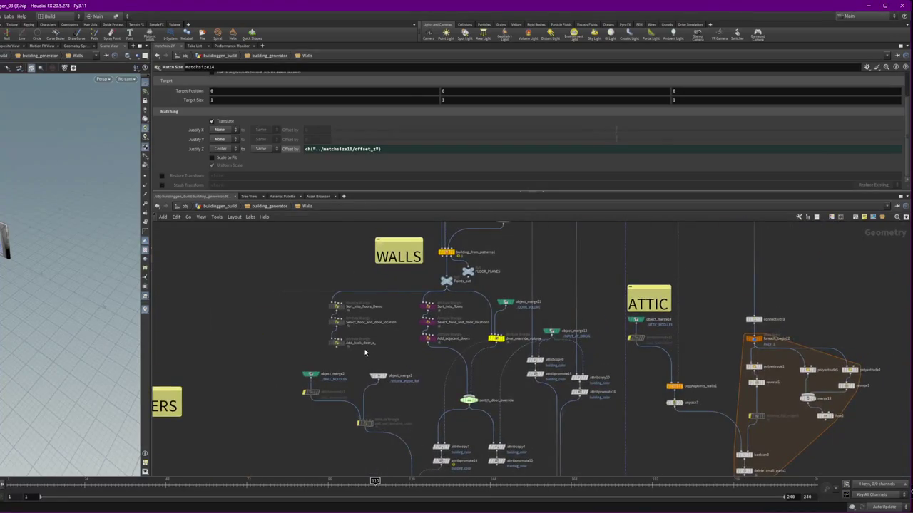
pyautogui.scroll(-2, 349, 367)
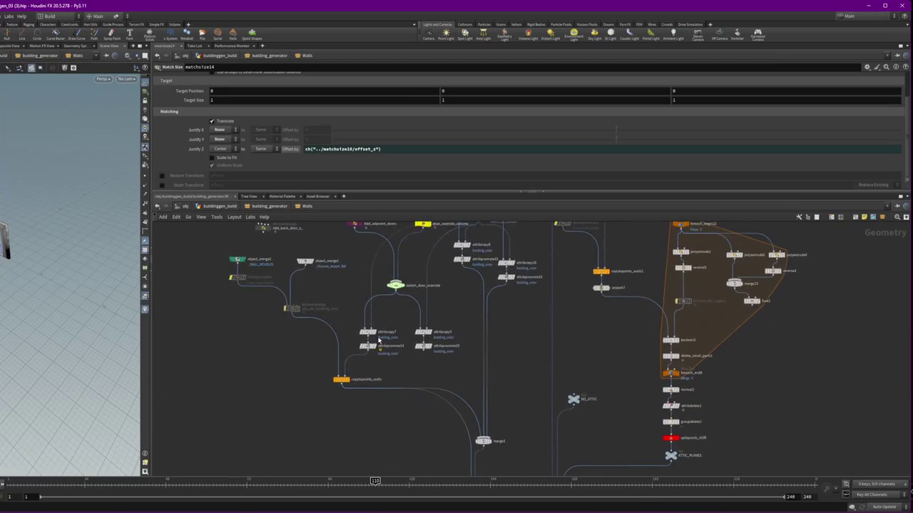
pyautogui.moveTo(349, 367); pyautogui.dragTo(371, 397, button='middle')
pyautogui.scroll(4, 320, 277)
pyautogui.click(292, 270)
pyautogui.rightClick(292, 274)
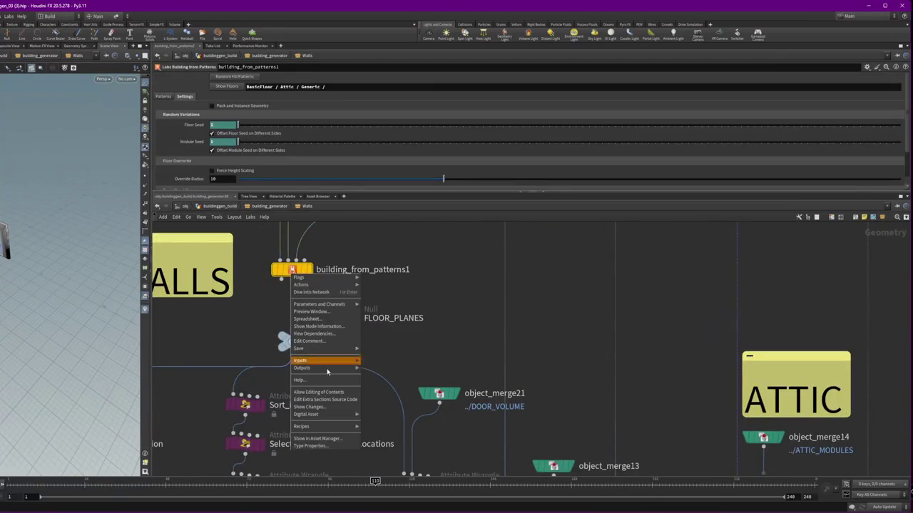
pyautogui.click(326, 393)
# Preview boolean_curve1 inside building_from_patterns1, then return to the Walls network
pyautogui.doubleClick(287, 271)
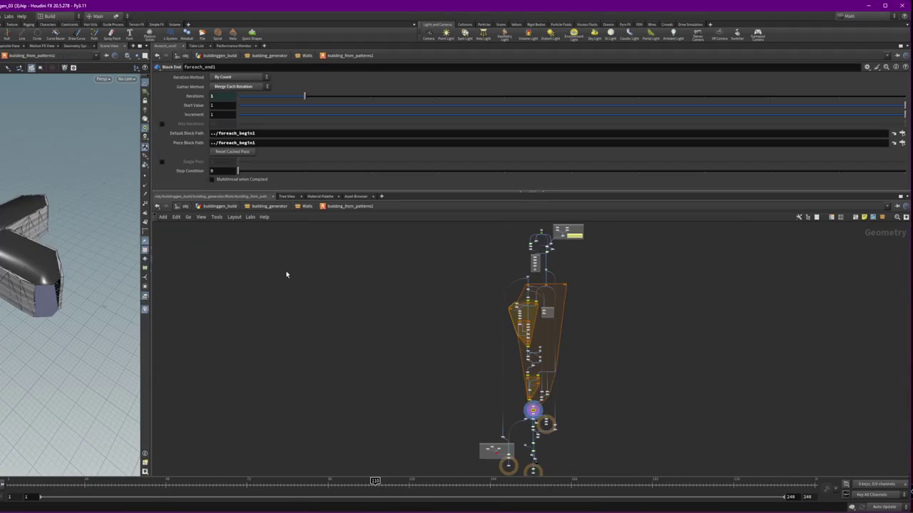
pyautogui.scroll(2, 442, 343)
pyautogui.scroll(2, 326, 274)
pyautogui.scroll(2, 363, 347)
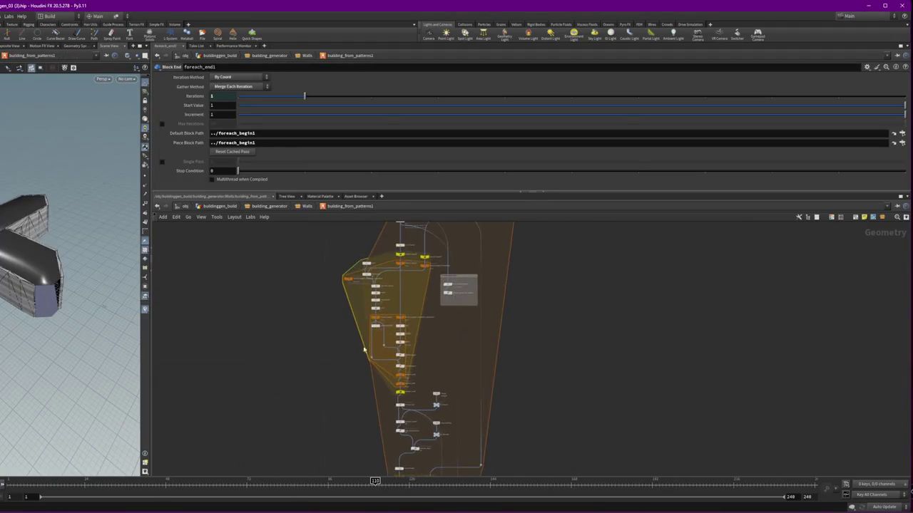
pyautogui.scroll(2, 388, 381)
pyautogui.scroll(-2, 395, 383)
pyautogui.scroll(2, 428, 299)
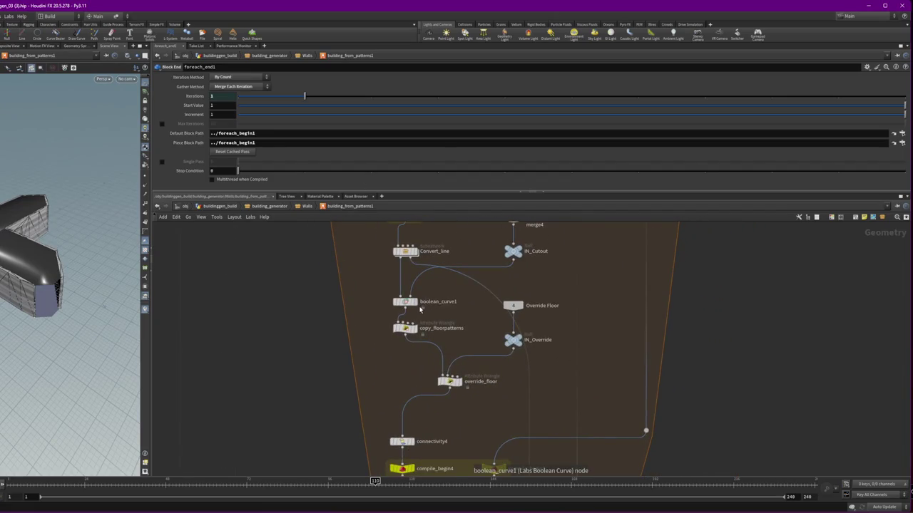
pyautogui.click(421, 305)
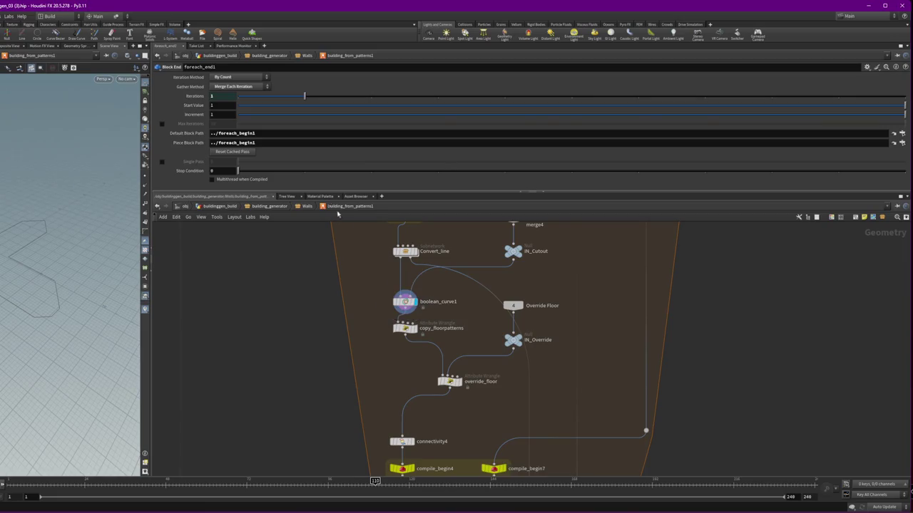
pyautogui.click(302, 206)
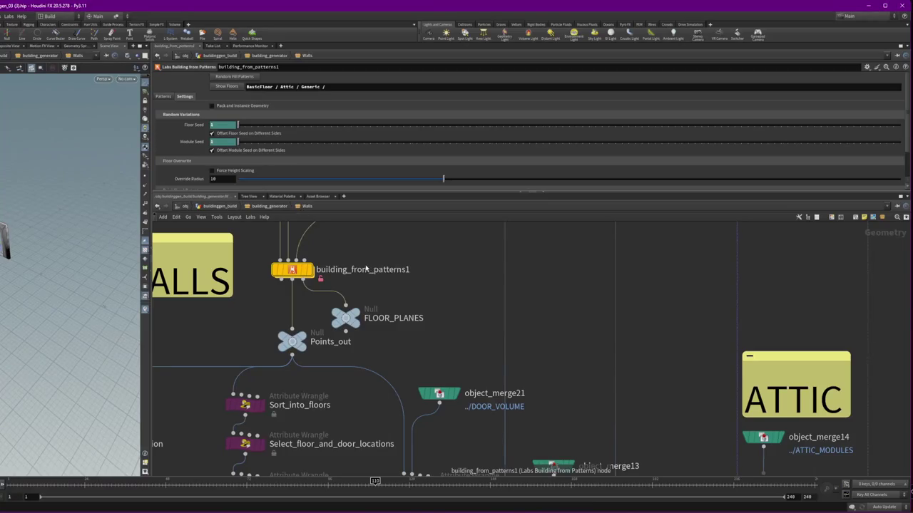
# Preview building_from_patterns1, merge4 and polyextrude outputs in the viewport
pyautogui.click(308, 270)
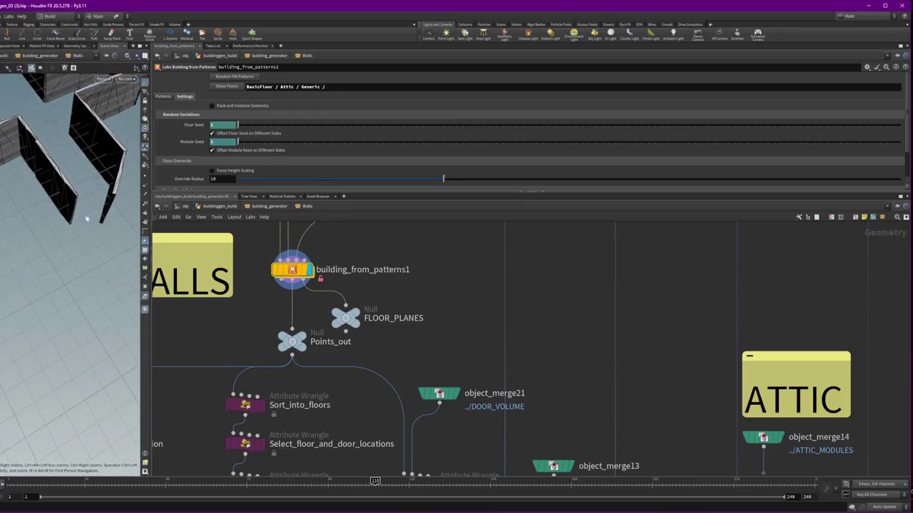
pyautogui.moveTo(461, 228); pyautogui.dragTo(450, 329, button='middle')
pyautogui.click(440, 319)
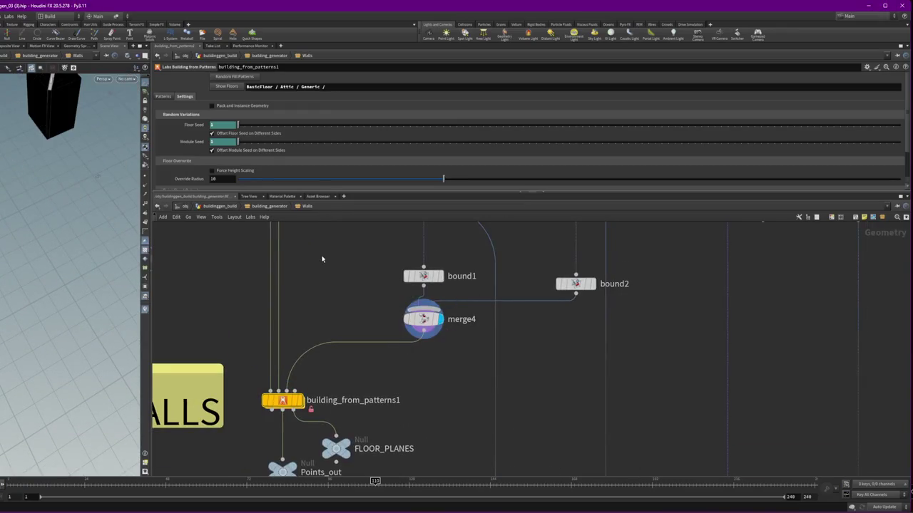
pyautogui.scroll(-4, 321, 259)
pyautogui.moveTo(298, 253)
pyautogui.mouseDown(button='middle')
pyautogui.moveTo(321, 348)
pyautogui.moveTo(295, 420)
pyautogui.mouseUp(button='middle')
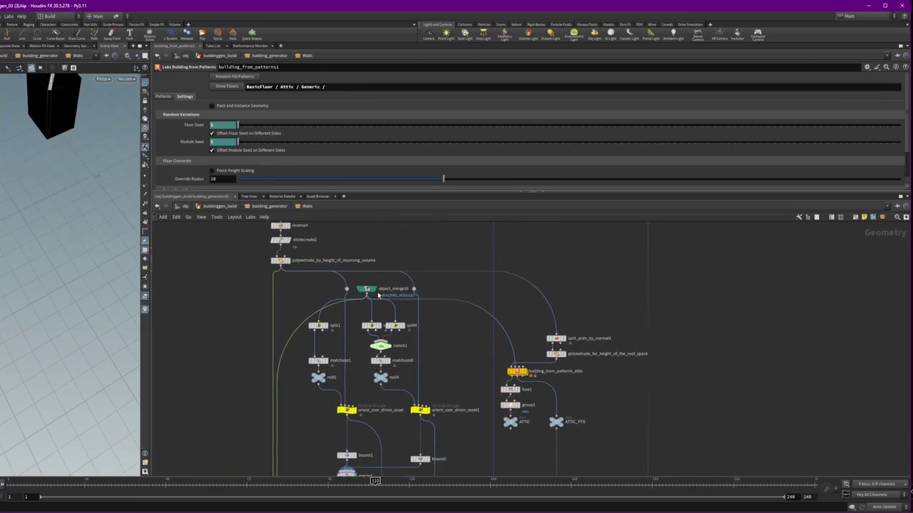
pyautogui.click(289, 262)
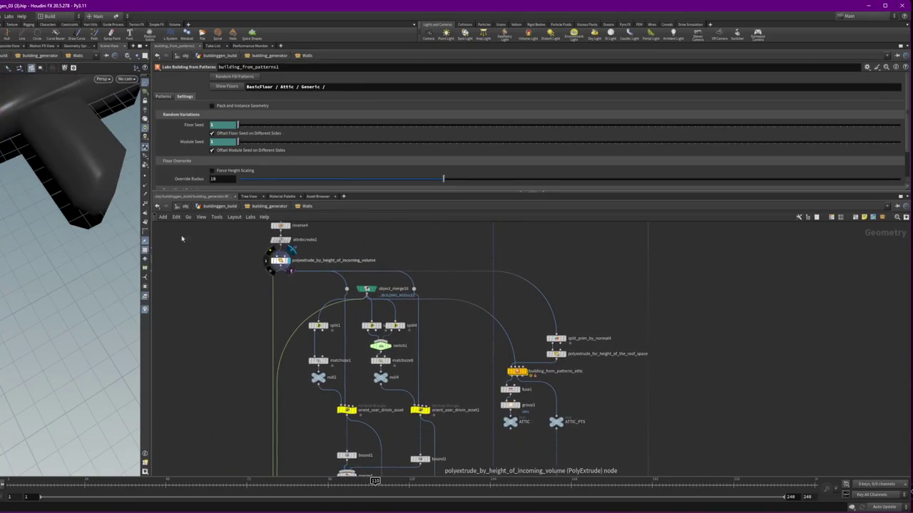
# Redisplay building_from_patterns1's walls, orbit around them, and return to building_generator
pyautogui.moveTo(67, 207)
pyautogui.mouseDown()
pyautogui.moveTo(31, 251)
pyautogui.moveTo(19, 206)
pyautogui.mouseUp()
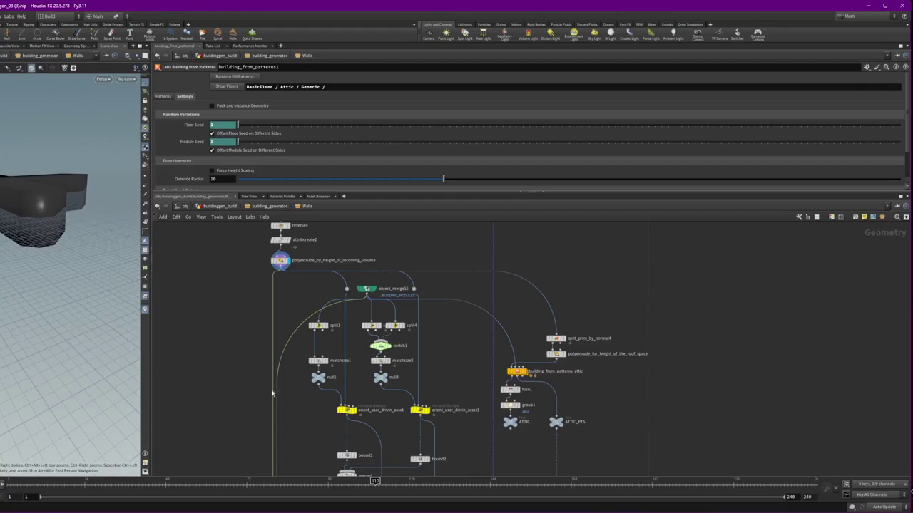
pyautogui.scroll(-3, 272, 392)
pyautogui.scroll(3, 278, 312)
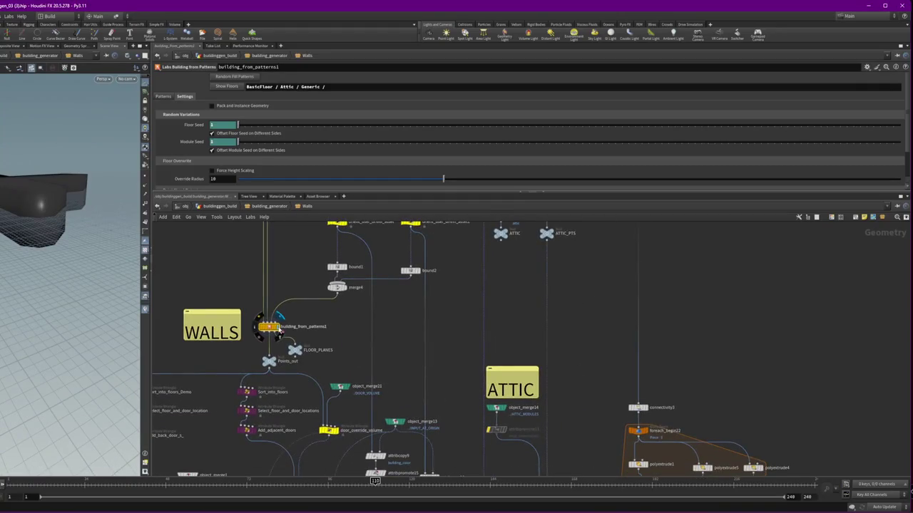
pyautogui.click(278, 327)
pyautogui.scroll(5, 36, 213)
pyautogui.moveTo(36, 212)
pyautogui.mouseDown()
pyautogui.moveTo(102, 188)
pyautogui.moveTo(35, 171)
pyautogui.moveTo(71, 142)
pyautogui.moveTo(46, 225)
pyautogui.mouseUp()
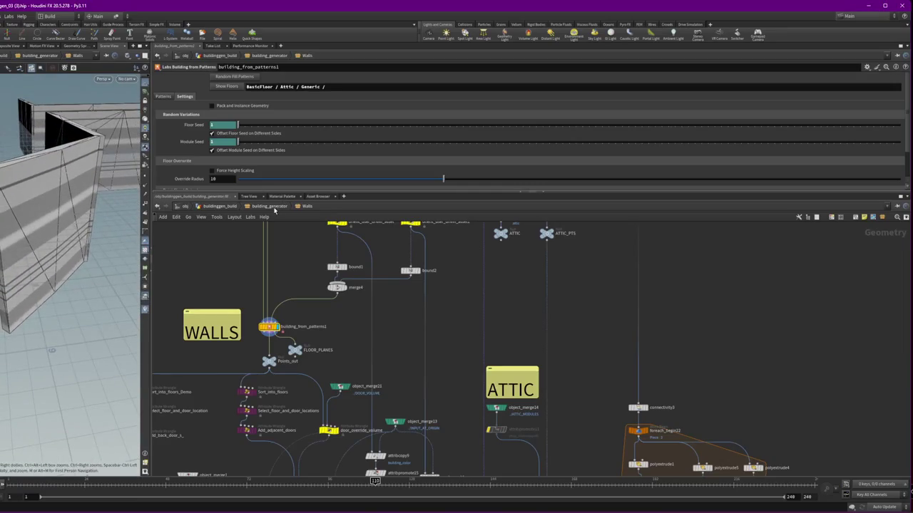
pyautogui.click(271, 207)
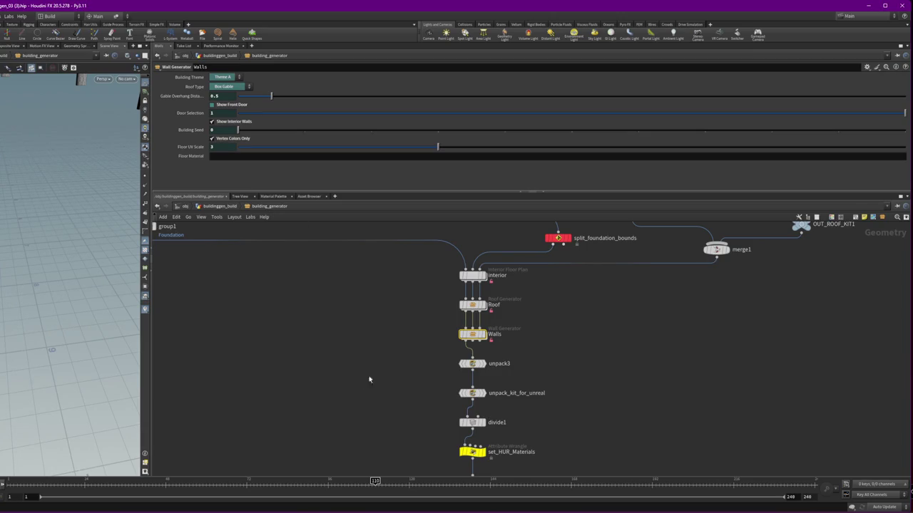
# Return from Unreal to Houdini, select SHAPEGEN_CONTROLS and set Shape Type to H / I-shape
pyautogui.hotkey('alt', 'Tab')
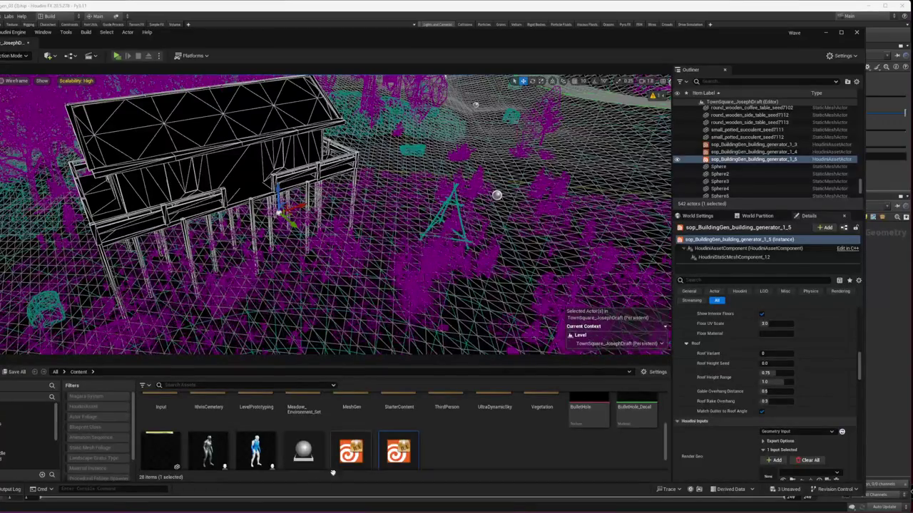
pyautogui.hotkey('alt', 'Tab')
pyautogui.scroll(-3, 538, 317)
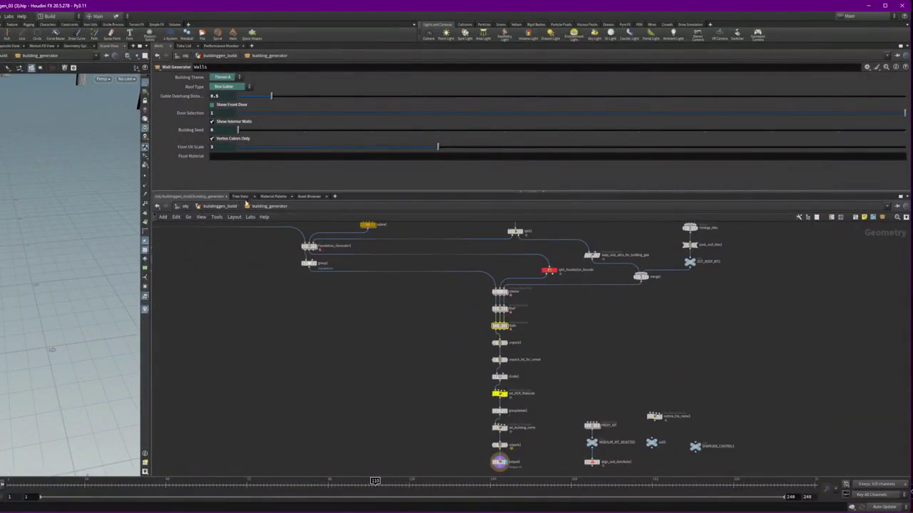
pyautogui.moveTo(643, 367); pyautogui.dragTo(563, 283, button='middle')
pyautogui.moveTo(640, 335); pyautogui.dragTo(581, 388)
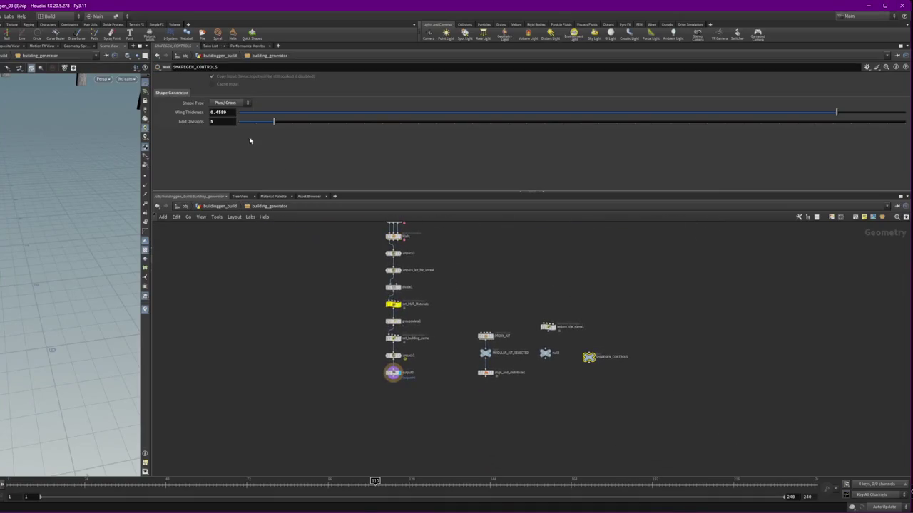
pyautogui.click(229, 104)
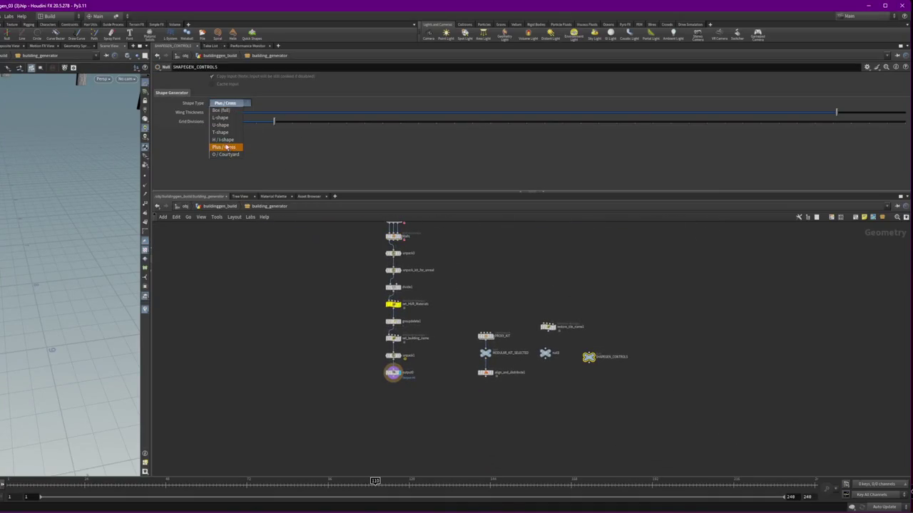
pyautogui.click(224, 140)
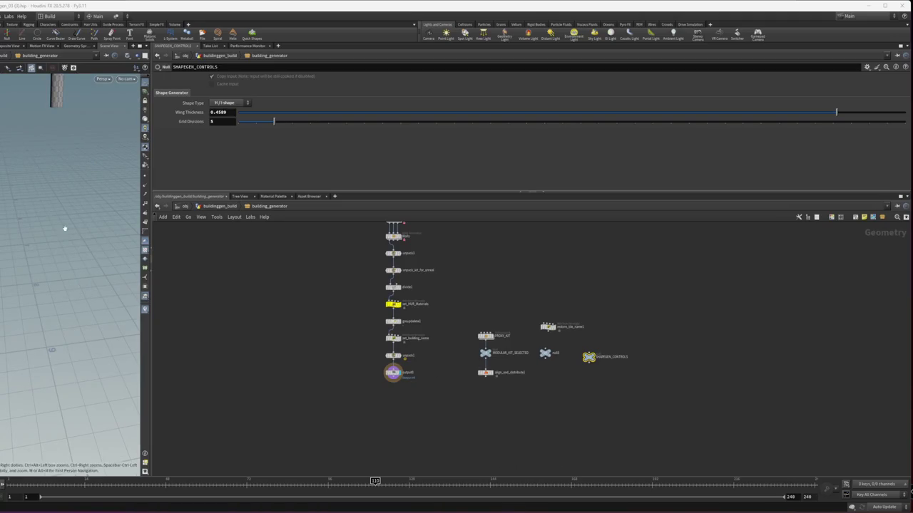
# Orbit up to view the columns, then change Shape Type to L-shape
pyautogui.scroll(3, 43, 185)
pyautogui.scroll(3, 43, 185)
pyautogui.moveTo(64, 118)
pyautogui.mouseDown()
pyautogui.moveTo(36, 115)
pyautogui.moveTo(23, 185)
pyautogui.moveTo(39, 225)
pyautogui.moveTo(128, 171)
pyautogui.mouseUp()
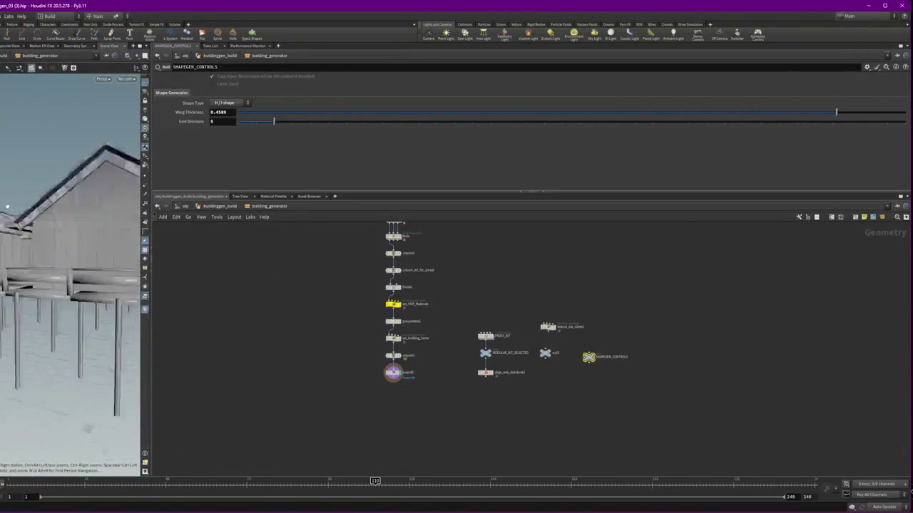
pyautogui.click(227, 103)
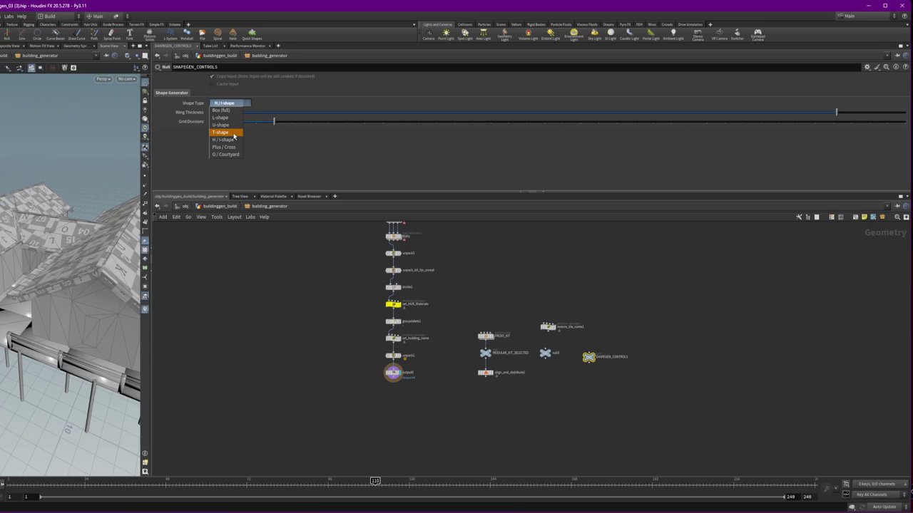
pyautogui.click(226, 118)
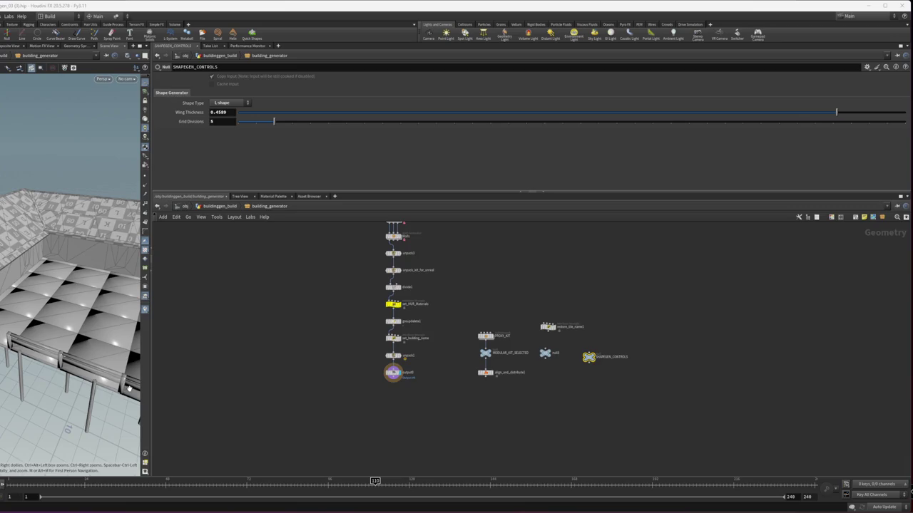
# Orbit out to the whole L-shaped building and zoom the network onto interior, Roof, Walls
pyautogui.moveTo(97, 333)
pyautogui.mouseDown()
pyautogui.moveTo(78, 249)
pyautogui.moveTo(92, 200)
pyautogui.mouseUp()
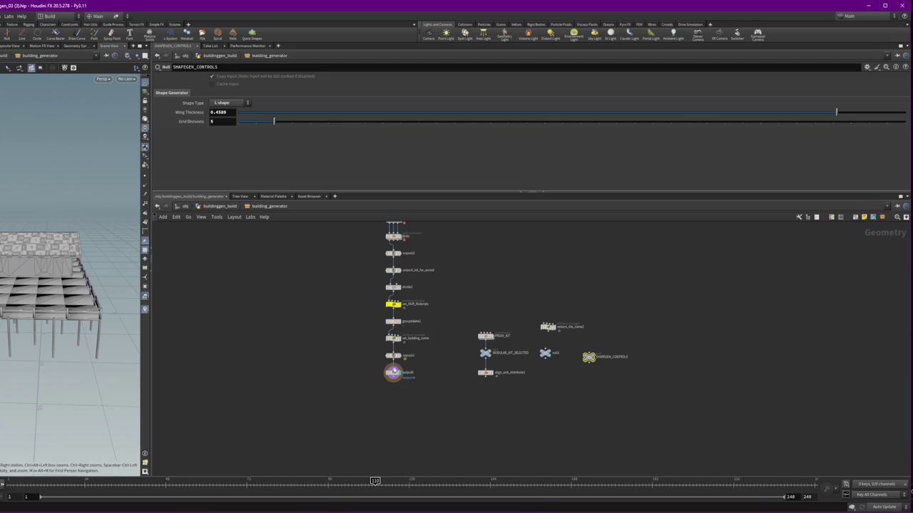
pyautogui.moveTo(453, 311); pyautogui.dragTo(453, 396, button='middle')
pyautogui.scroll(5, 453, 311)
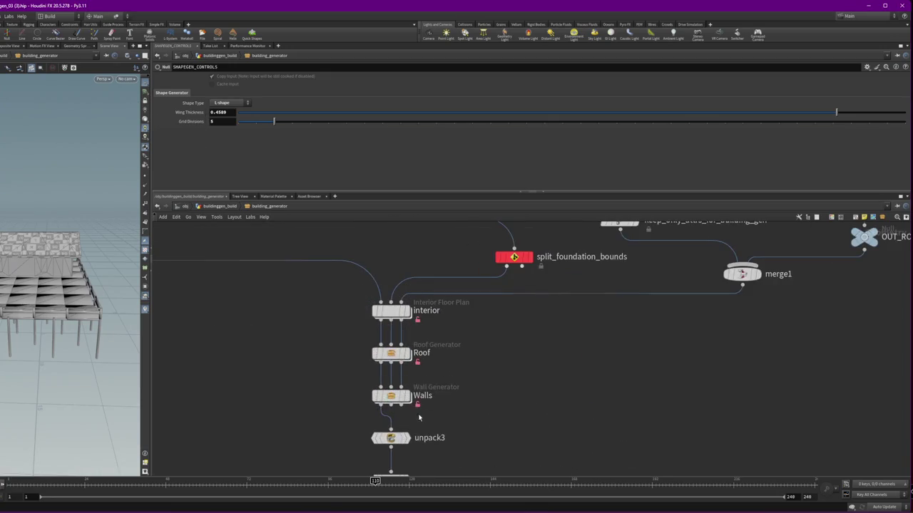
# Dive into Foundation_Generator and display object_merge8's parameters pulling ../ASSET_STREAM
pyautogui.moveTo(385, 370); pyautogui.dragTo(622, 370, button='middle')
pyautogui.doubleClick(240, 244)
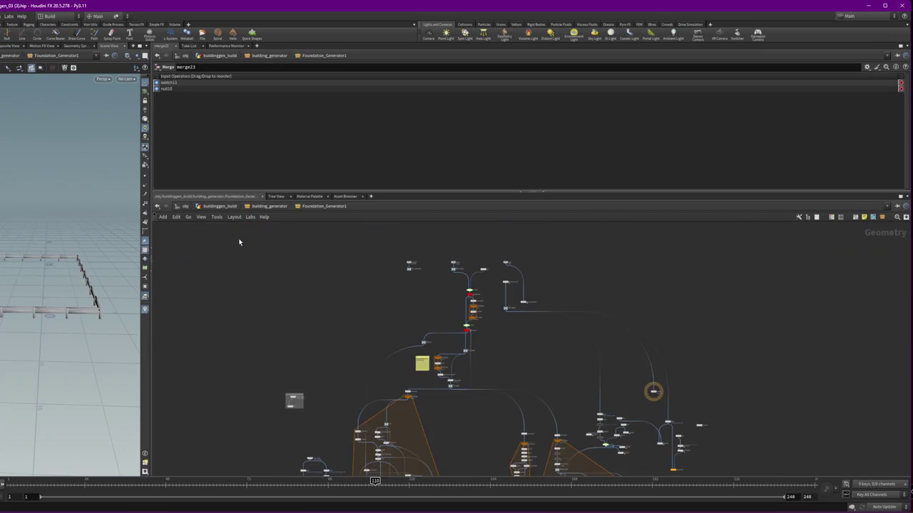
pyautogui.scroll(3, 306, 352)
pyautogui.scroll(3, 415, 317)
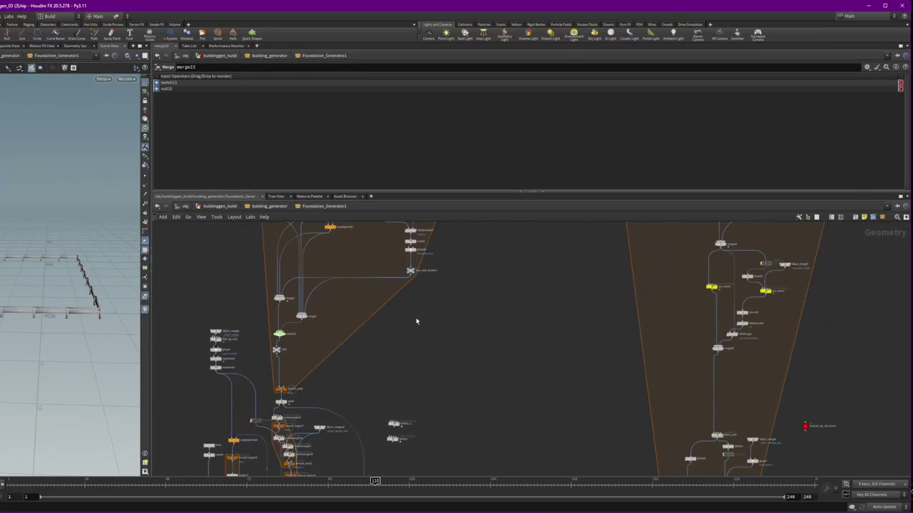
pyautogui.moveTo(214, 270); pyautogui.dragTo(241, 374, button='middle')
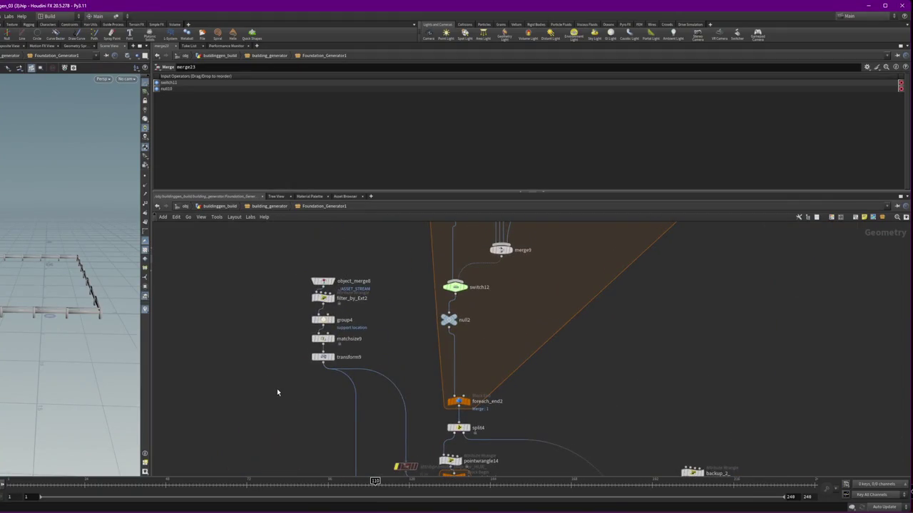
pyautogui.click(320, 266)
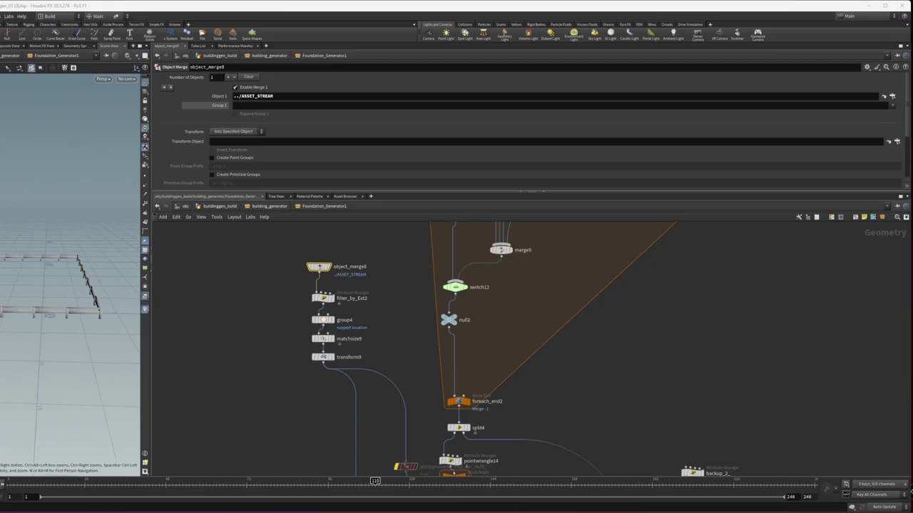
pyautogui.click(175, 345)
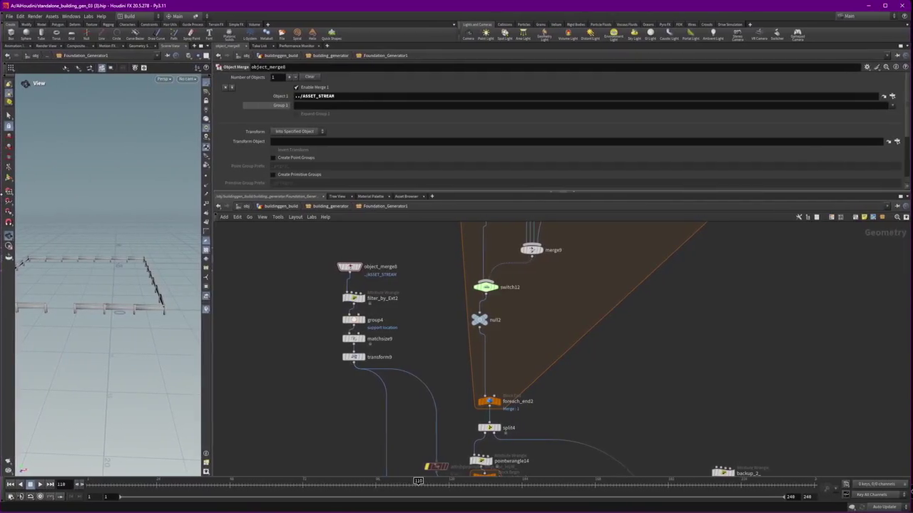
# Drag the pane dividers to widen the 3D viewport
pyautogui.moveTo(211, 369); pyautogui.dragTo(283, 368)
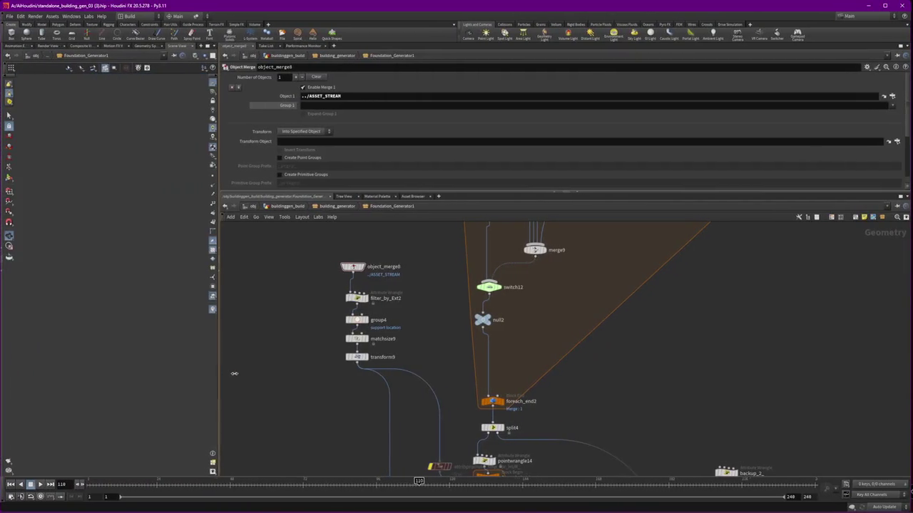
pyautogui.moveTo(606, 367); pyautogui.dragTo(672, 350, button='middle')
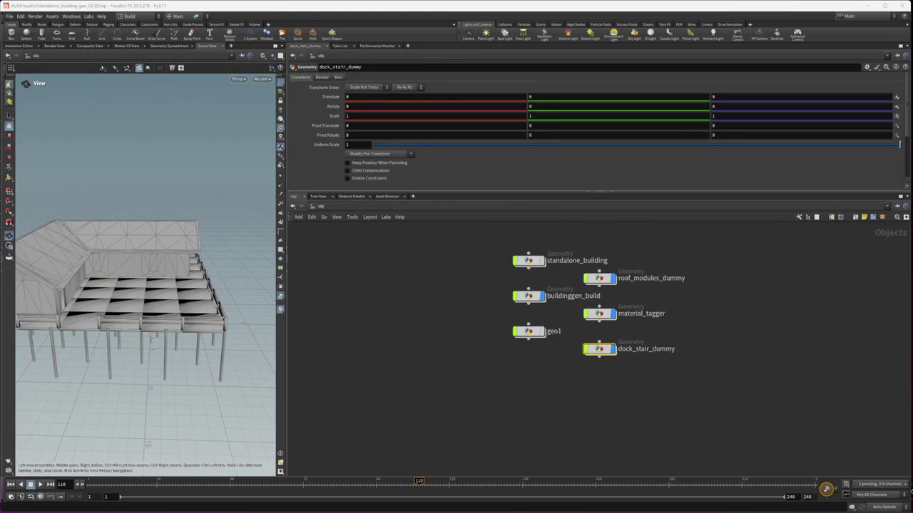
# Dive into the dock_stair_dummy network to show its stair nodes
pyautogui.press('Return')
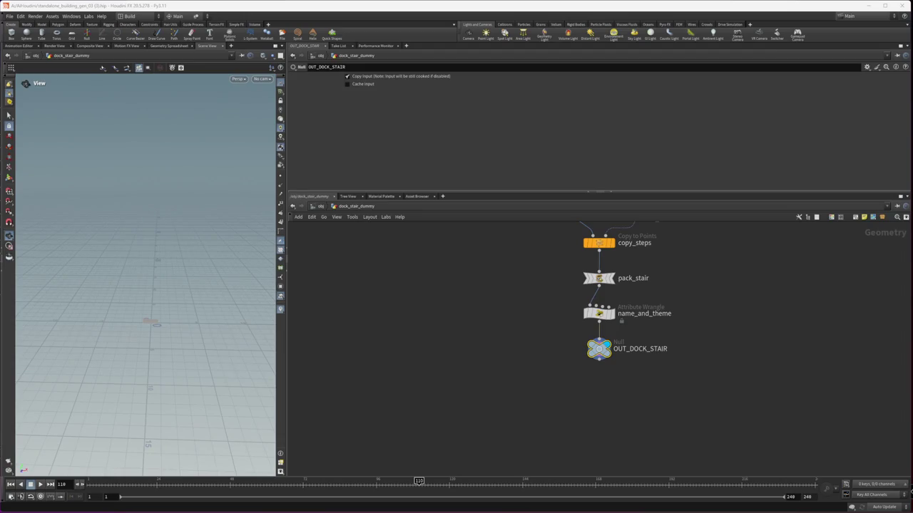
# Re-enter dock_stair_dummy, select and frame stair_points, and lengthen the line to about 1.358
pyautogui.click(319, 206)
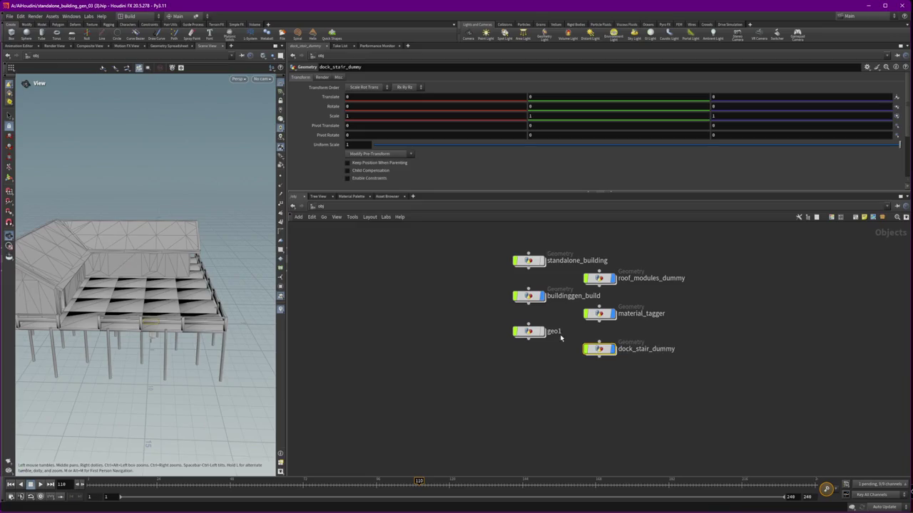
pyautogui.doubleClick(599, 350)
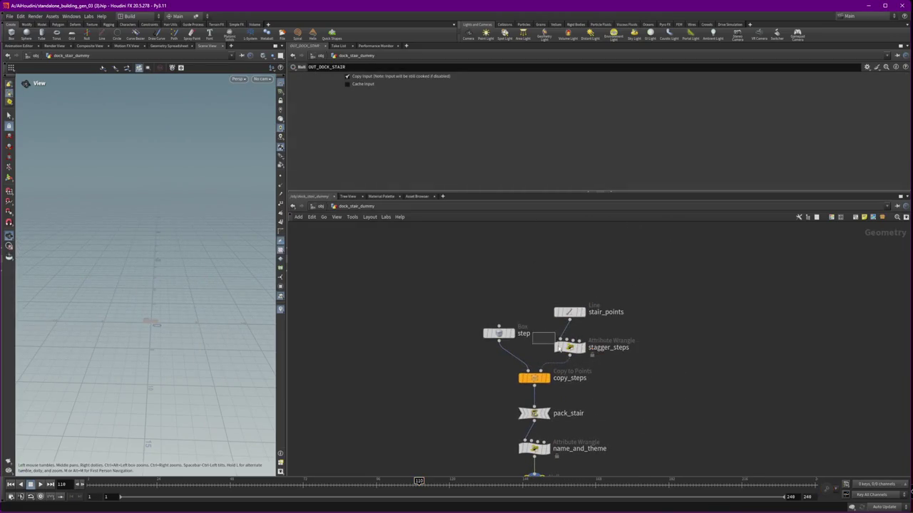
pyautogui.click(552, 346)
pyautogui.moveTo(532, 252); pyautogui.dragTo(621, 321)
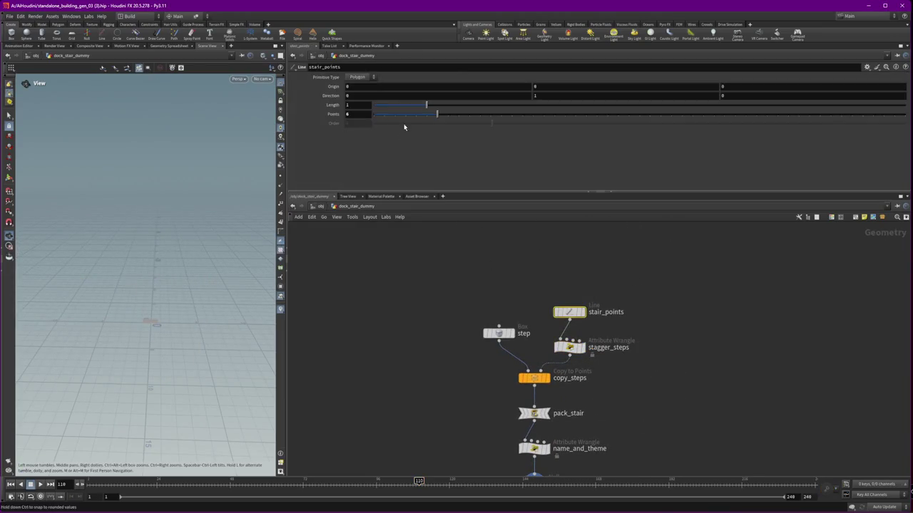
pyautogui.press('f')
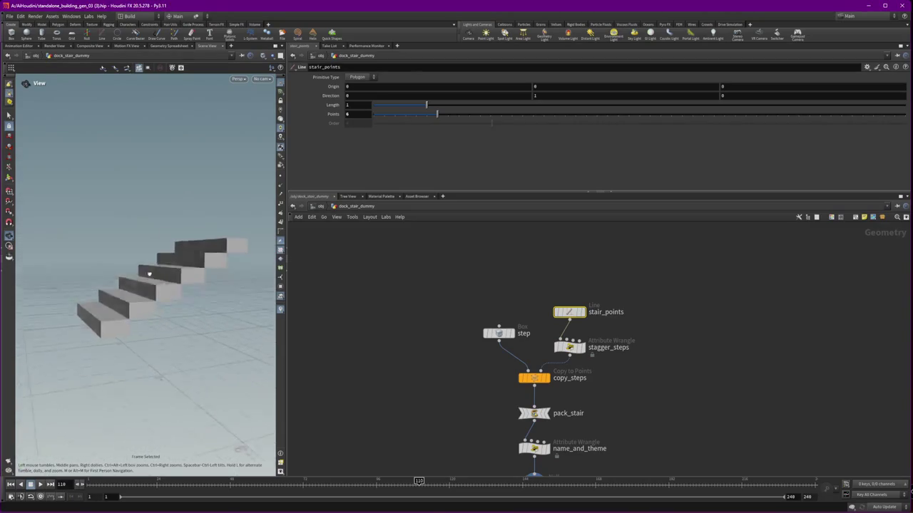
pyautogui.moveTo(426, 105)
pyautogui.mouseDown()
pyautogui.moveTo(445, 105)
pyautogui.moveTo(427, 105)
pyautogui.moveTo(437, 115)
pyautogui.moveTo(491, 120)
pyautogui.moveTo(408, 121)
pyautogui.mouseUp()
pyautogui.moveTo(200, 236)
pyautogui.mouseDown()
pyautogui.moveTo(138, 285)
pyautogui.moveTo(169, 228)
pyautogui.mouseUp()
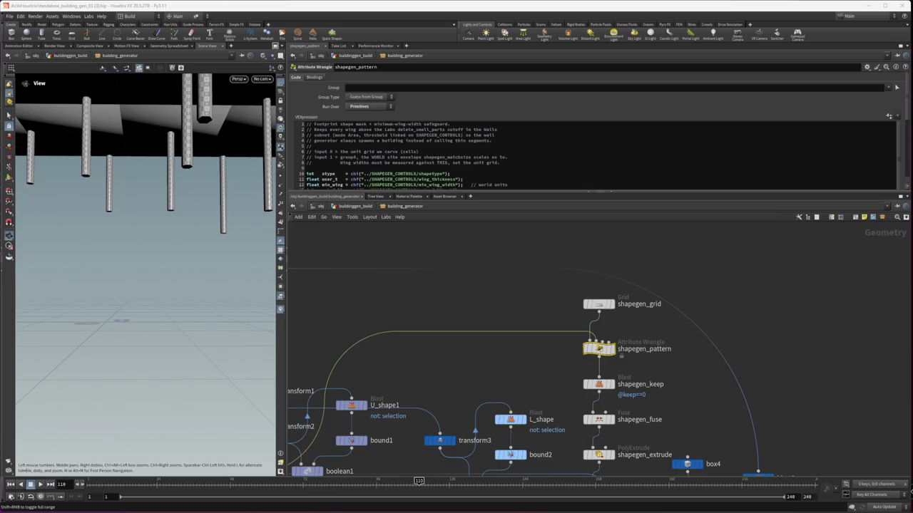
# Frame and orbit the building, then go up to buildinggen_build and select grid1
pyautogui.press('f')
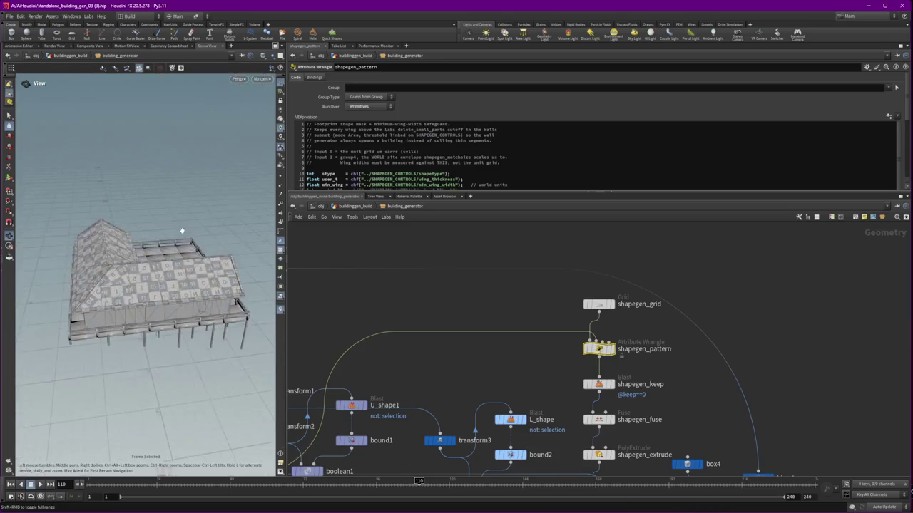
pyautogui.moveTo(199, 251); pyautogui.dragTo(267, 225)
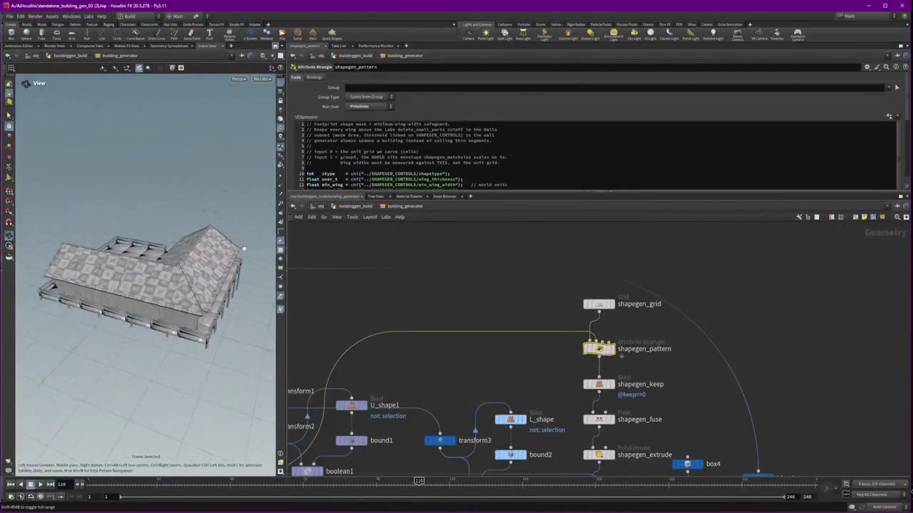
pyautogui.press('u')
pyautogui.moveTo(423, 259); pyautogui.dragTo(499, 297)
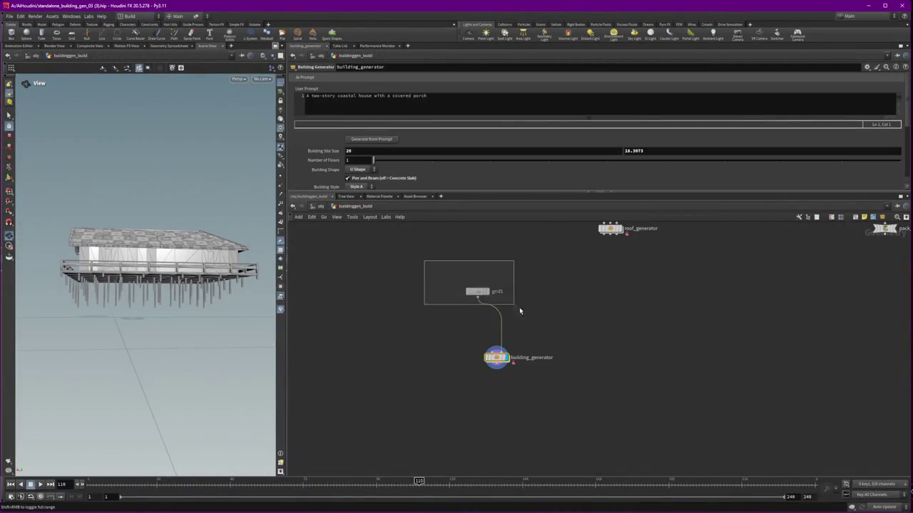
# Rotate grid1 slightly to 3.32944 using its interactive handle
pyautogui.moveTo(118, 216)
pyautogui.mouseDown()
pyautogui.moveTo(242, 246)
pyautogui.moveTo(142, 278)
pyautogui.mouseUp()
pyautogui.press('Return')
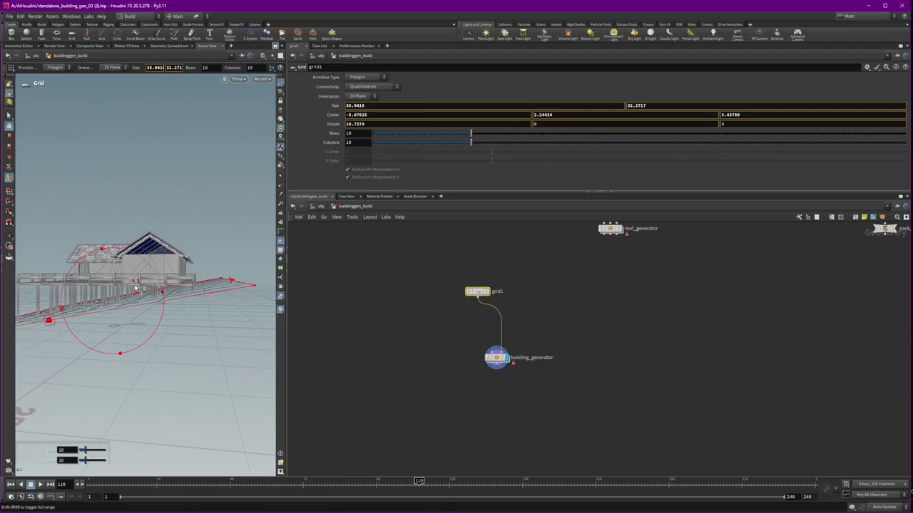
pyautogui.moveTo(134, 285); pyautogui.dragTo(132, 288)
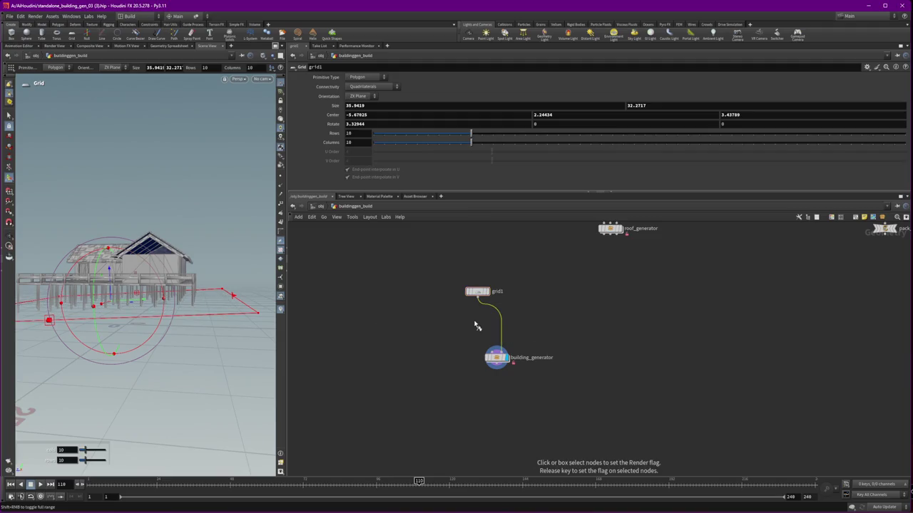
# Cut grid1's wire to building_generator, then dive into building_generator
pyautogui.press('y')
pyautogui.moveTo(492, 322); pyautogui.dragTo(548, 323)
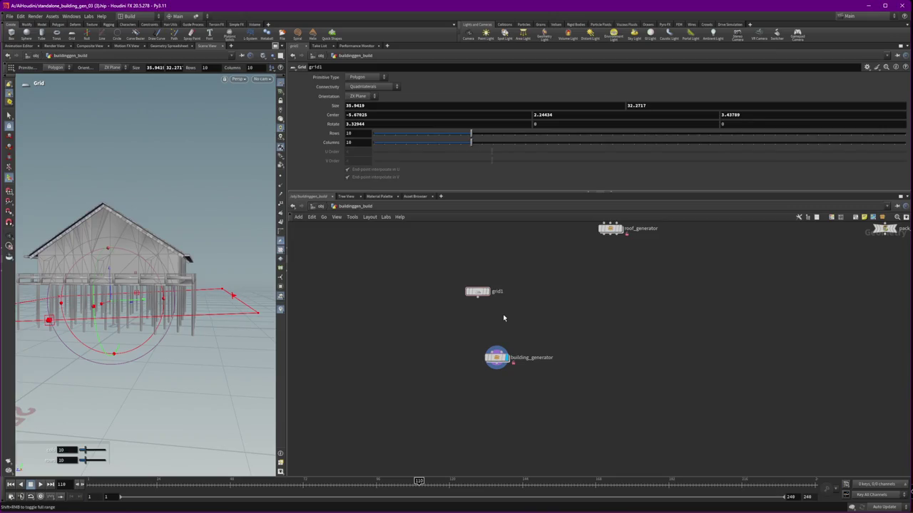
pyautogui.doubleClick(496, 357)
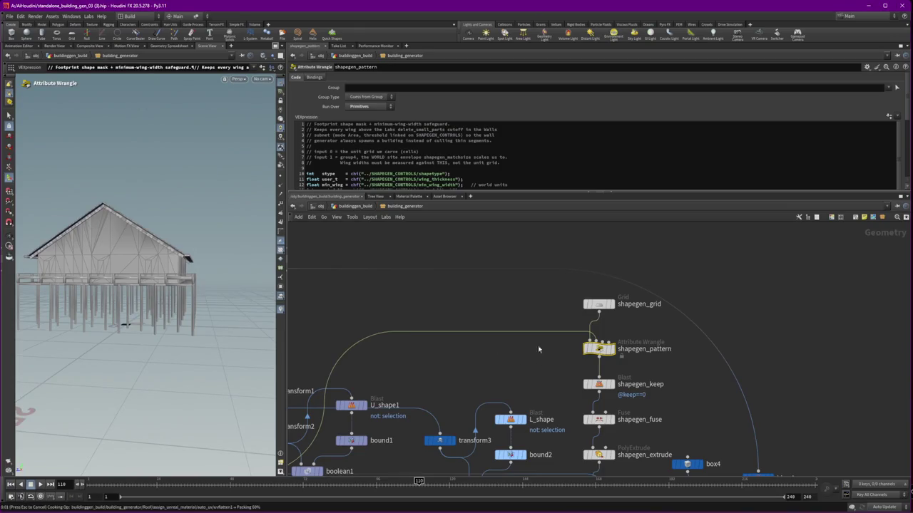
pyautogui.moveTo(508, 366); pyautogui.dragTo(504, 335, button='middle')
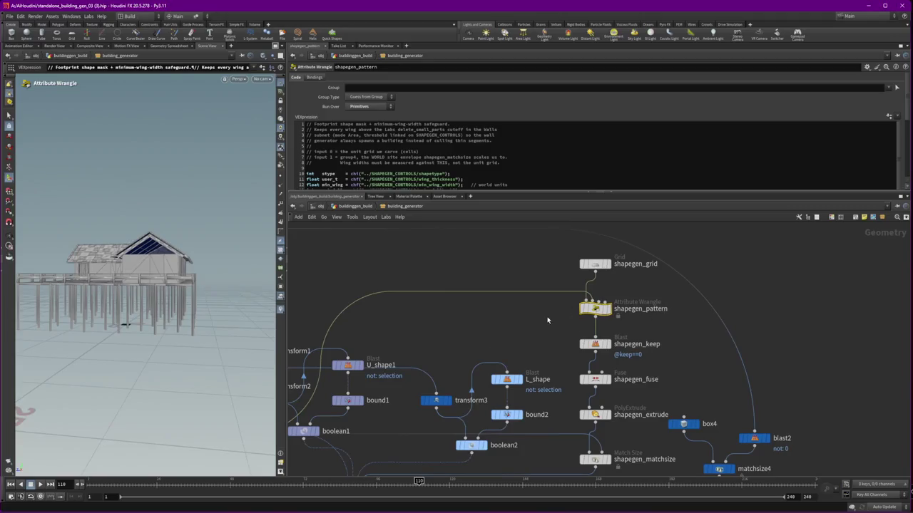
pyautogui.press('Escape')
pyautogui.moveTo(147, 248); pyautogui.dragTo(206, 250)
pyautogui.scroll(-3, 416, 258)
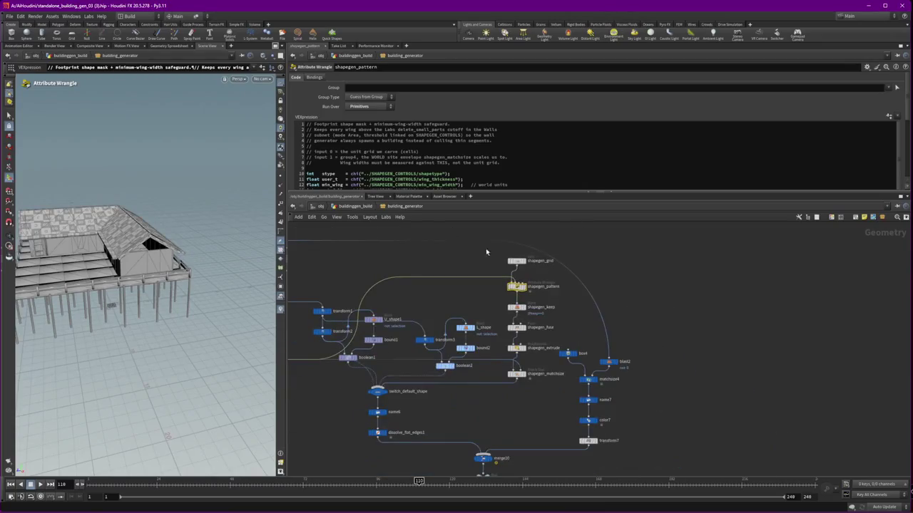
pyautogui.moveTo(453, 230); pyautogui.dragTo(861, 411, button='middle')
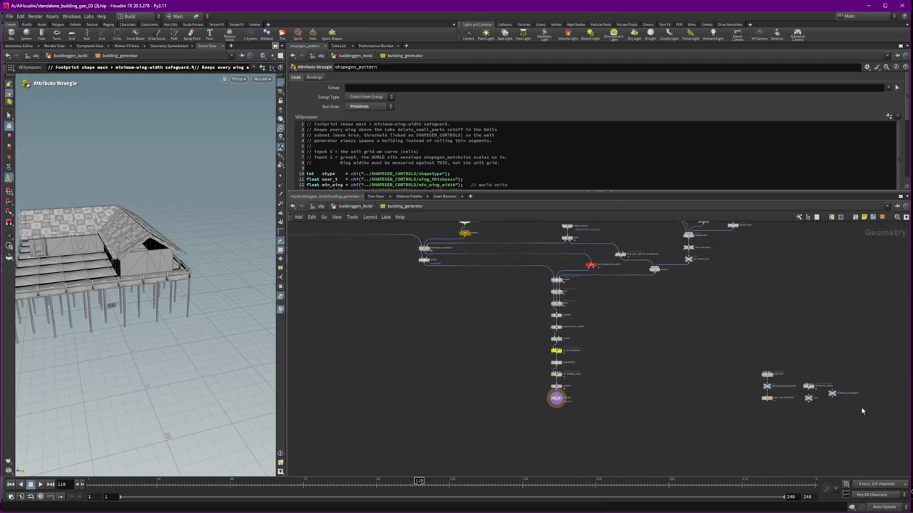
# On SHAPEGEN_CONTROLS' Spawn Safeguard tab, set Min Wing Width to 2
pyautogui.click(831, 393)
pyautogui.click(365, 103)
pyautogui.click(360, 124)
pyautogui.click(345, 93)
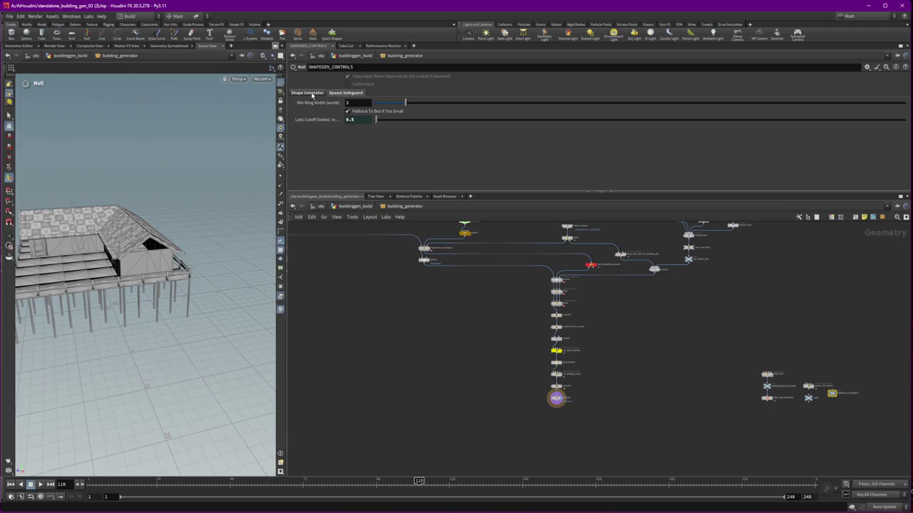
pyautogui.click(313, 94)
pyautogui.click(349, 93)
pyautogui.click(347, 102)
pyautogui.write('2')
pyautogui.press('Return')
# Set Shape Type to Plus / Cross and orbit around the building
pyautogui.click(310, 96)
pyautogui.click(364, 104)
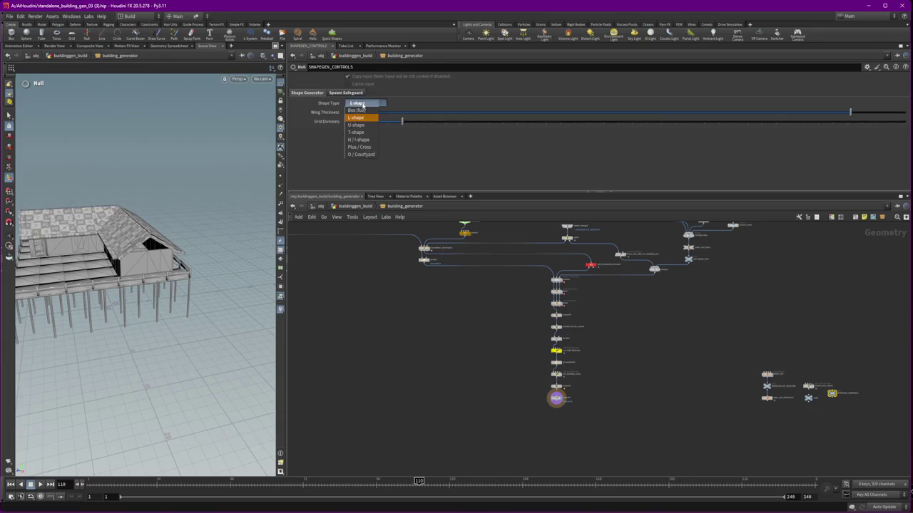
pyautogui.click(373, 148)
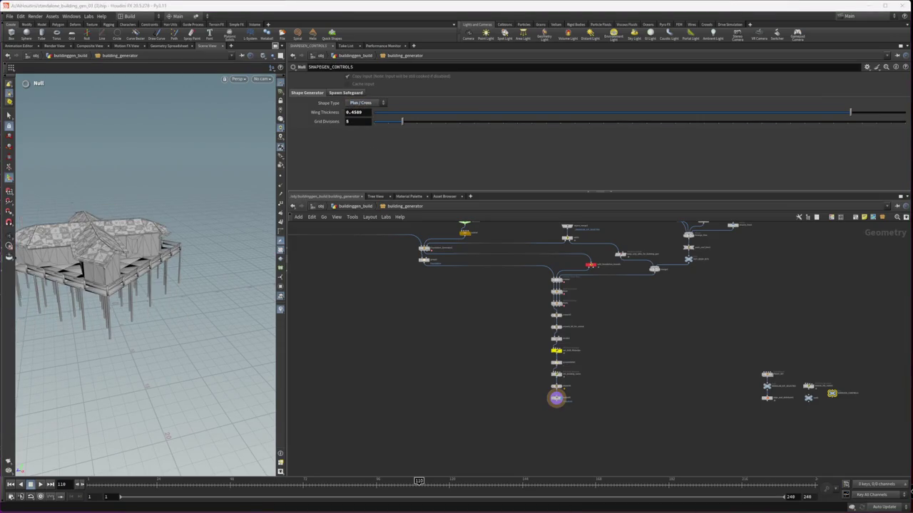
pyautogui.click(123, 257)
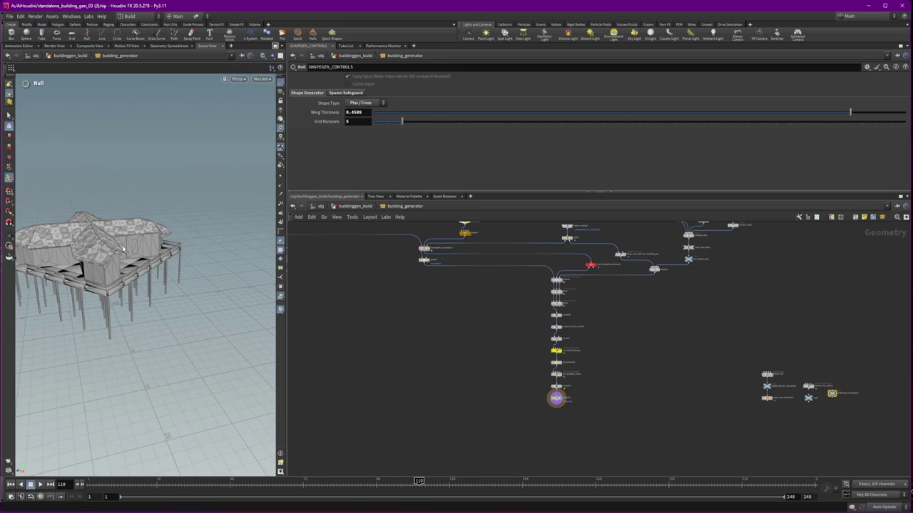
pyautogui.press('Escape')
pyautogui.moveTo(116, 246)
pyautogui.mouseDown()
pyautogui.moveTo(63, 269)
pyautogui.moveTo(150, 291)
pyautogui.moveTo(149, 259)
pyautogui.mouseUp()
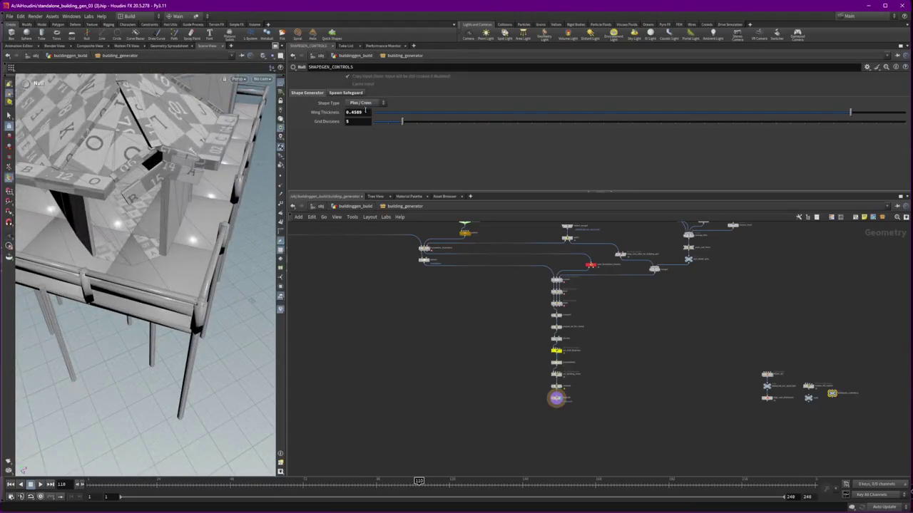
# Raise Min Wing Width to 3 on the Spawn Safeguard tab
pyautogui.click(345, 93)
pyautogui.write('3')
pyautogui.press('Return')
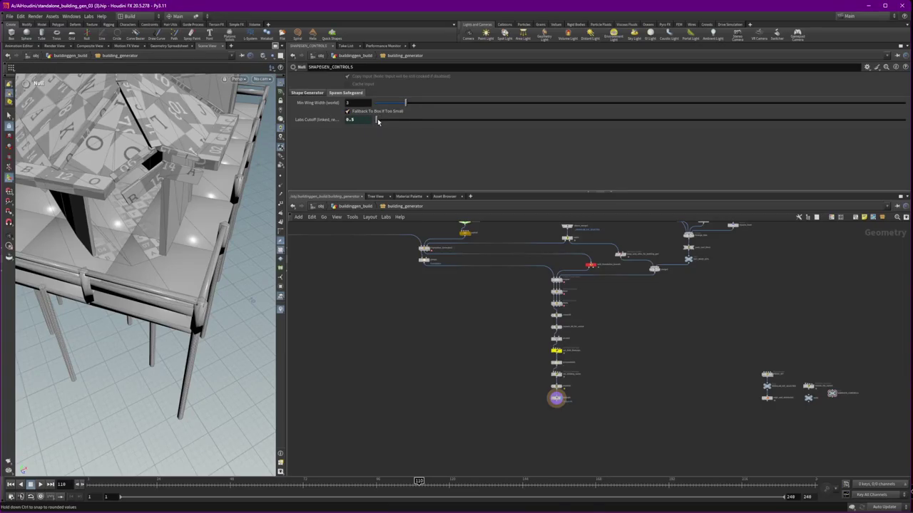
pyautogui.click(307, 93)
# Set Shape Type to H / I-shape and orbit out to an overview
pyautogui.click(361, 104)
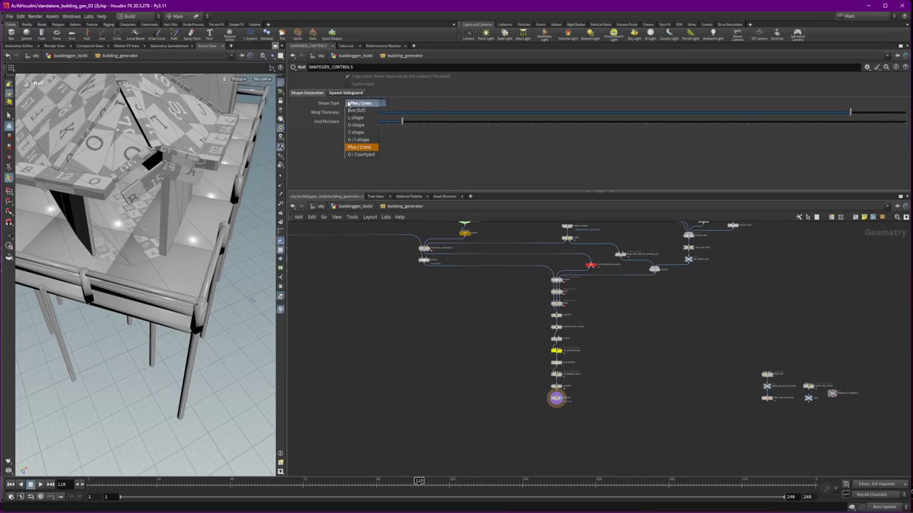
pyautogui.click(358, 140)
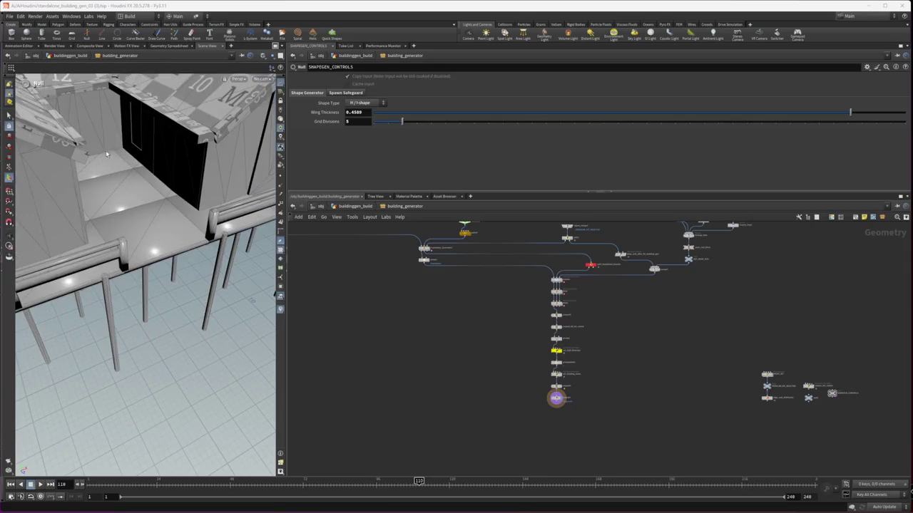
pyautogui.press('Escape')
pyautogui.scroll(-5, 94, 154)
pyautogui.moveTo(94, 154)
pyautogui.mouseDown()
pyautogui.moveTo(151, 137)
pyautogui.moveTo(107, 150)
pyautogui.mouseUp()
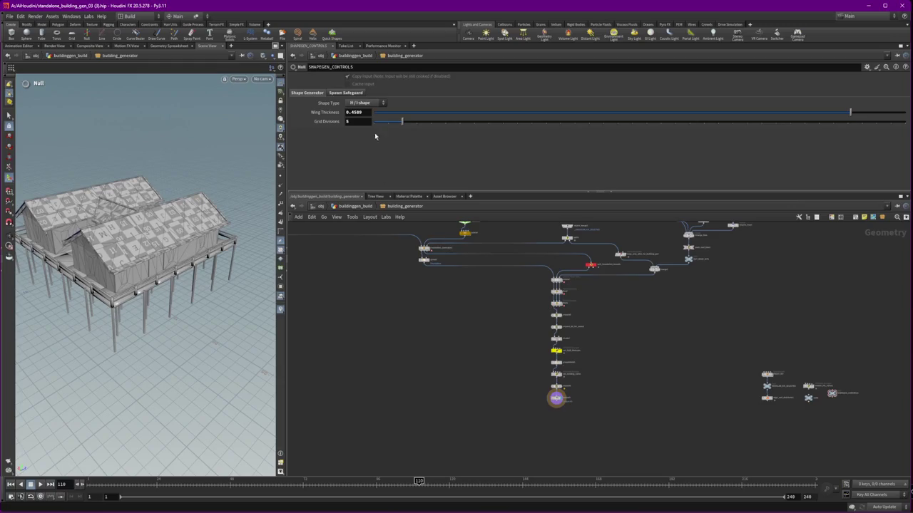
pyautogui.scroll(4, 830, 393)
pyautogui.scroll(2, 749, 342)
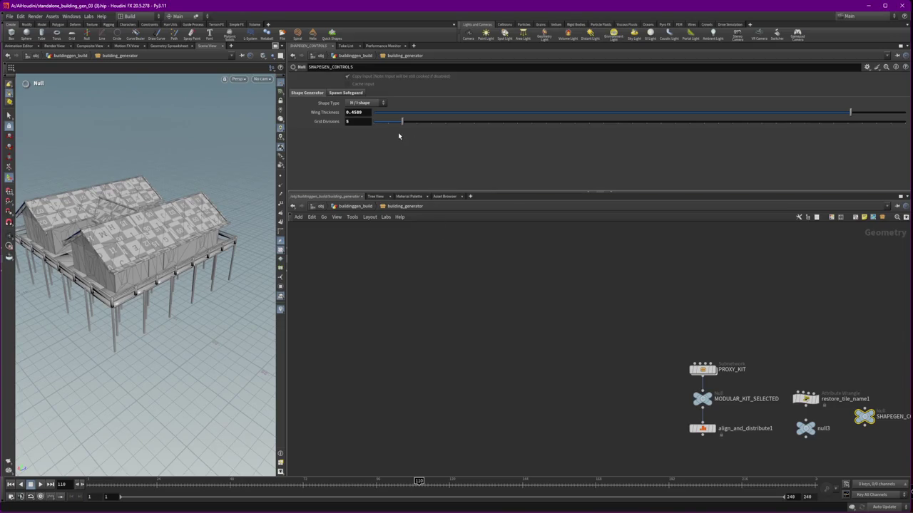
# Try Grid Divisions 11, then set it back to 5
pyautogui.click(488, 121)
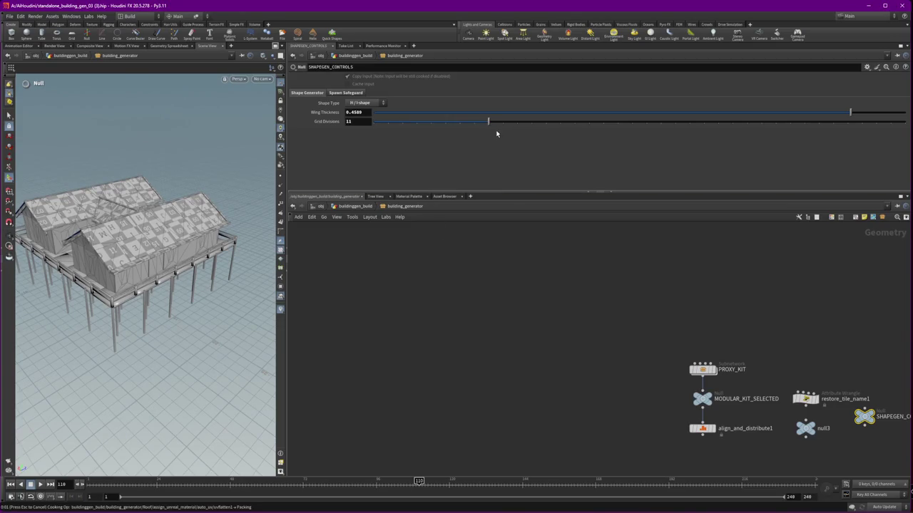
pyautogui.click(401, 122)
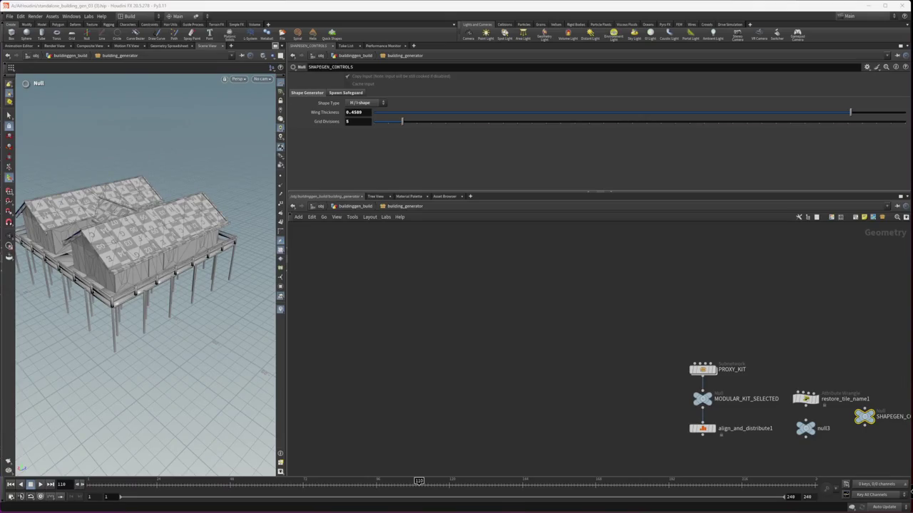
pyautogui.click(853, 443)
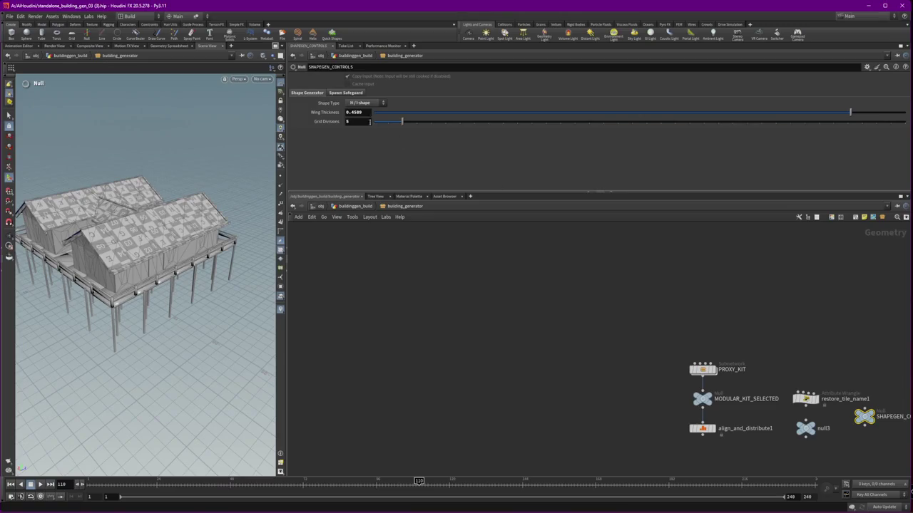
# Choose O / Courtyard as the Shape Type and shrink the video player window
pyautogui.click(364, 103)
pyautogui.click(365, 153)
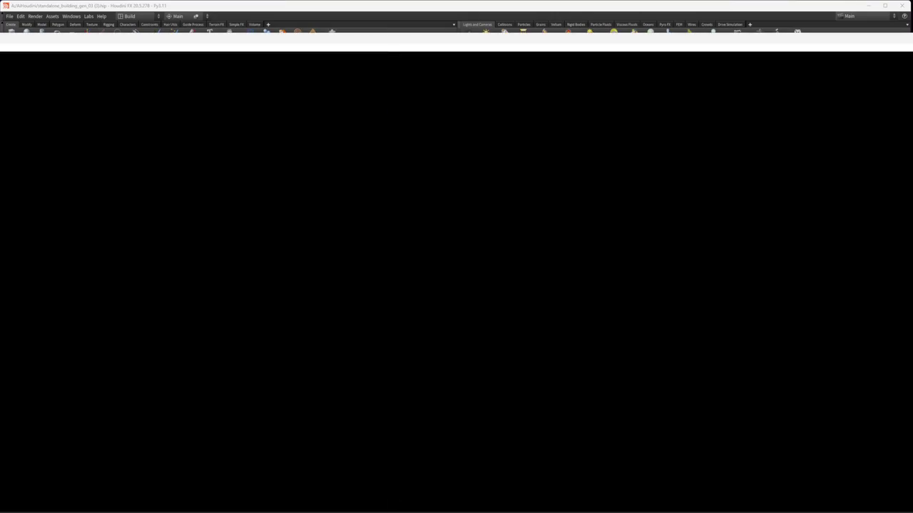
pyautogui.moveTo(1, 33)
pyautogui.mouseDown()
pyautogui.moveTo(336, 143)
pyautogui.moveTo(336, 220)
pyautogui.moveTo(676, 206)
pyautogui.moveTo(0, 78)
pyautogui.mouseUp()
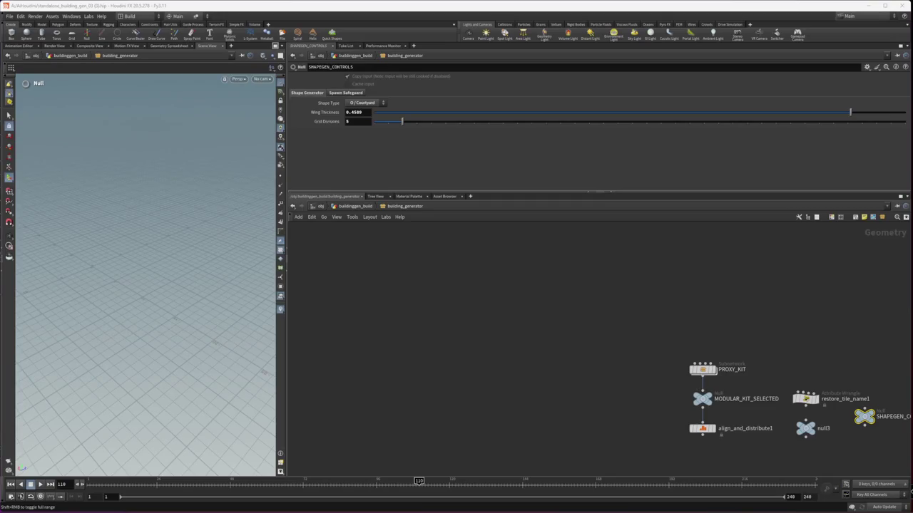
# Lower Grid Divisions to 4 and orbit the viewport to inspect the gabled house on stilts
pyautogui.click(536, 415)
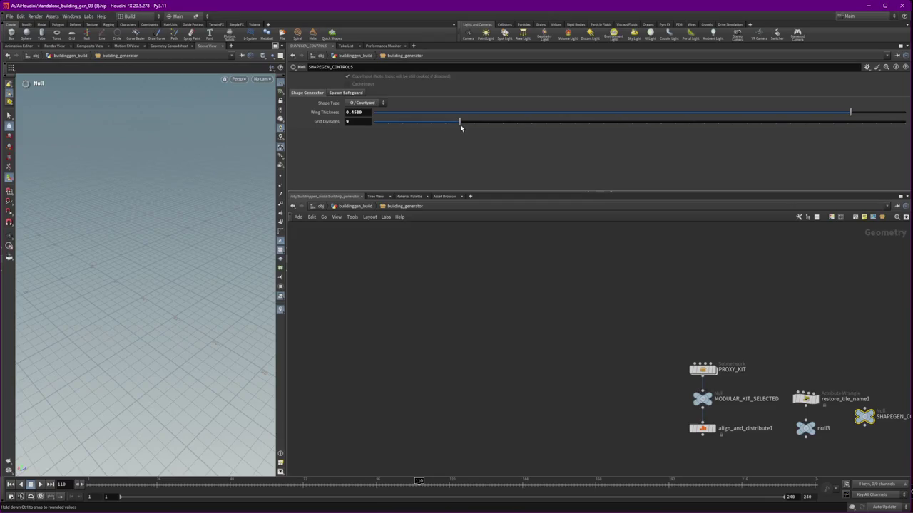
pyautogui.moveTo(461, 129); pyautogui.dragTo(375, 127)
pyautogui.click(404, 122)
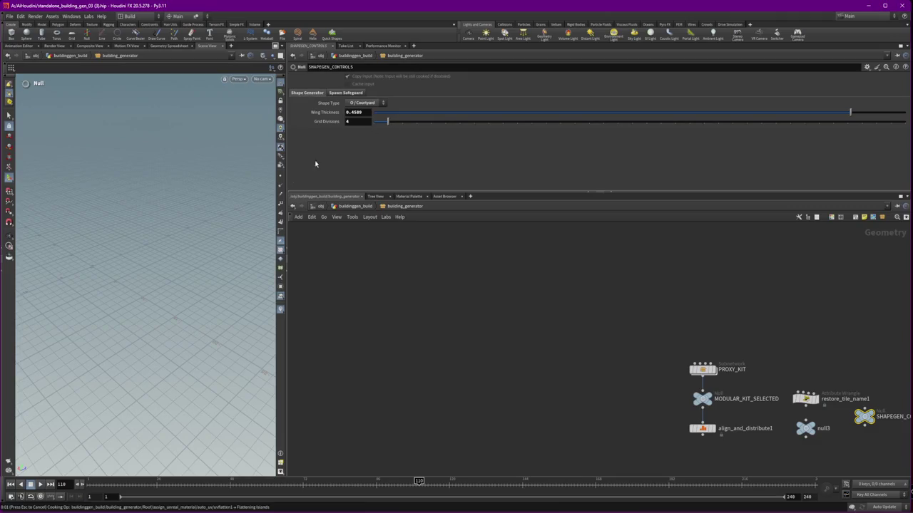
pyautogui.press('Escape')
pyautogui.moveTo(273, 186)
pyautogui.mouseDown()
pyautogui.moveTo(93, 238)
pyautogui.moveTo(471, 255)
pyautogui.moveTo(113, 279)
pyautogui.moveTo(218, 303)
pyautogui.mouseUp()
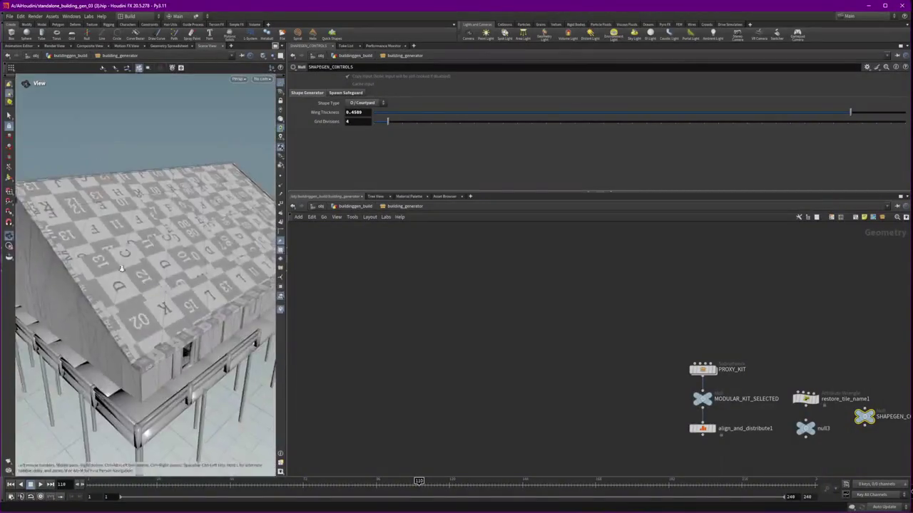
# Enter the Walls subnet and select box1 to view its Size
pyautogui.press('h')
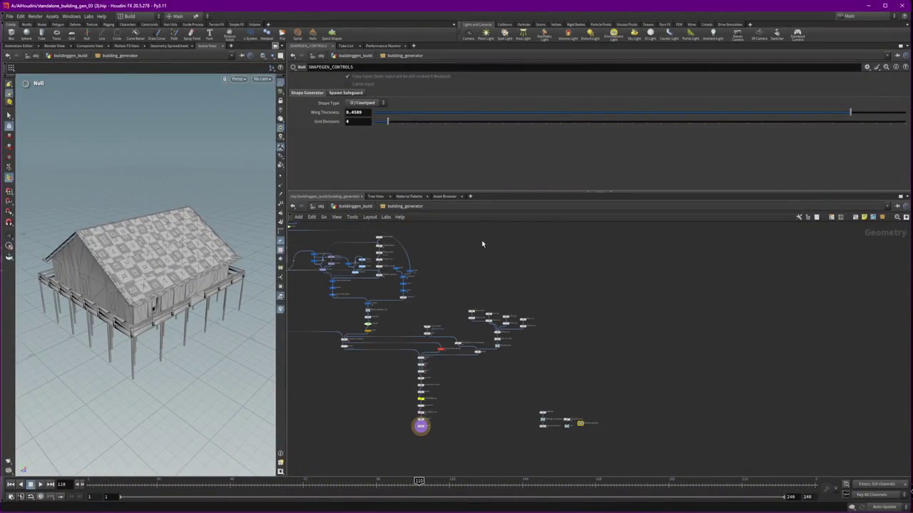
pyautogui.scroll(5, 412, 285)
pyautogui.scroll(5, 412, 284)
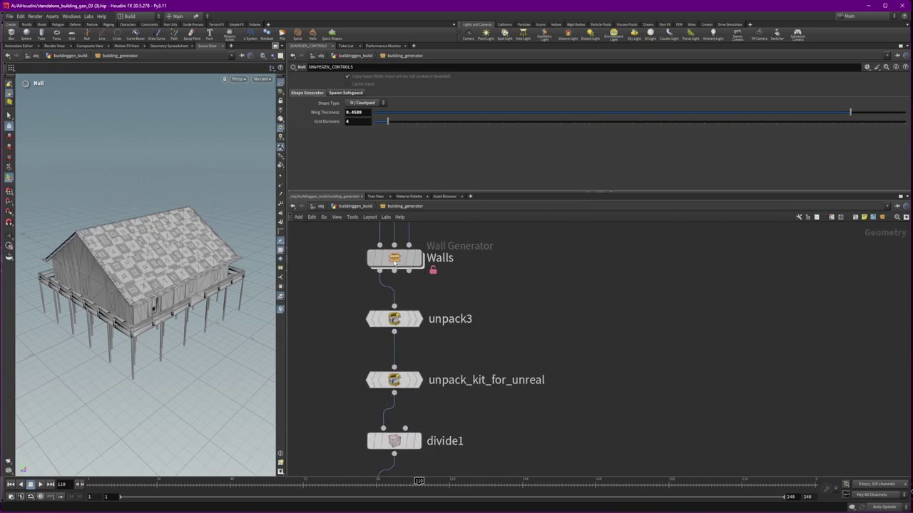
pyautogui.press('i')
pyautogui.scroll(-2, 604, 325)
pyautogui.scroll(5, 616, 419)
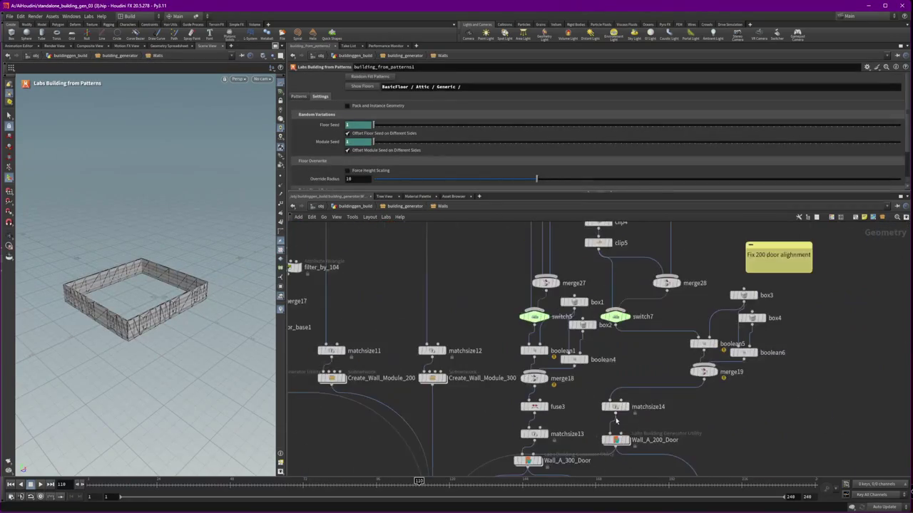
pyautogui.scroll(3, 589, 376)
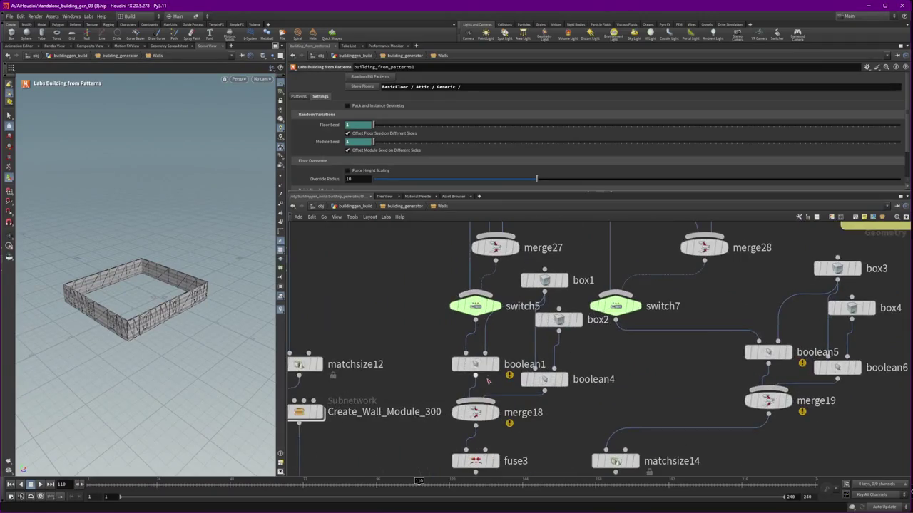
pyautogui.click(566, 280)
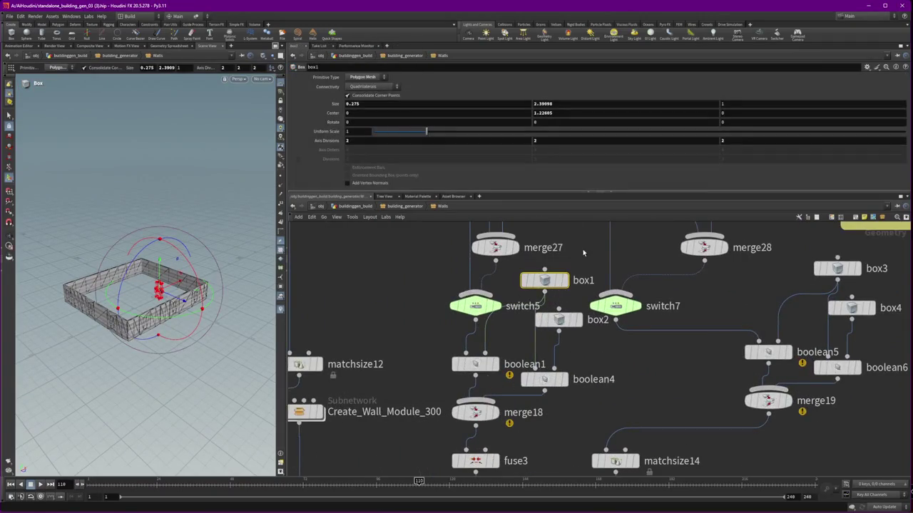
pyautogui.moveTo(569, 250); pyautogui.dragTo(520, 303, button='middle')
# Link box3's Size to box1's Size using pasted relative references
pyautogui.rightClick(334, 105)
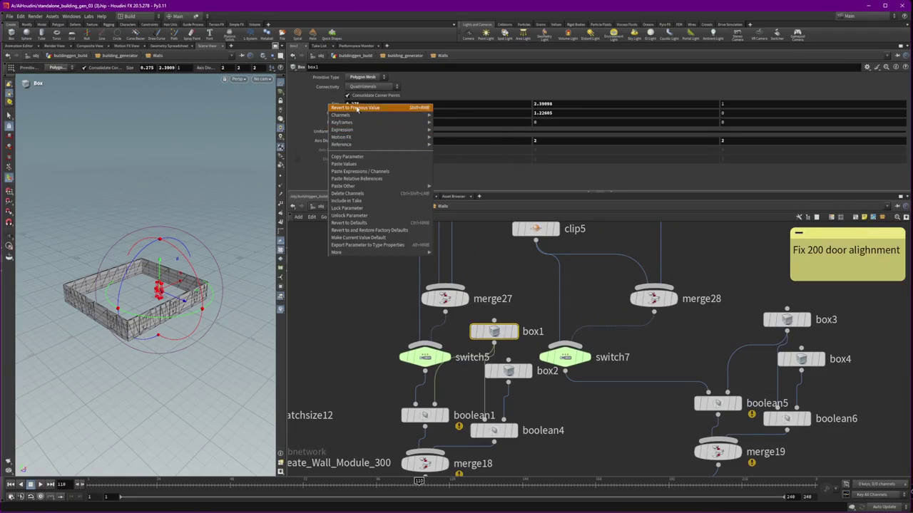
pyautogui.click(358, 158)
pyautogui.click(785, 319)
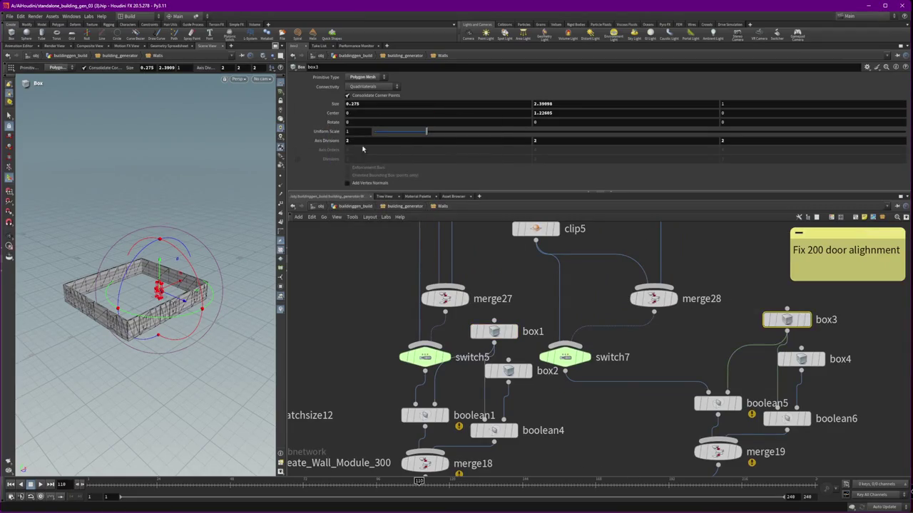
pyautogui.rightClick(334, 105)
pyautogui.click(386, 183)
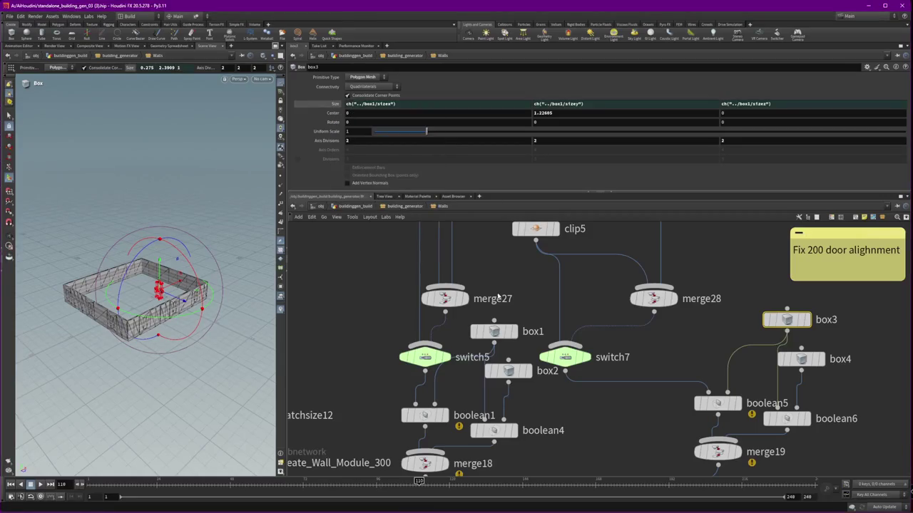
# Try a box1 Size Y of 3, undo it, then set box1's Size Z to 1.5
pyautogui.click(506, 328)
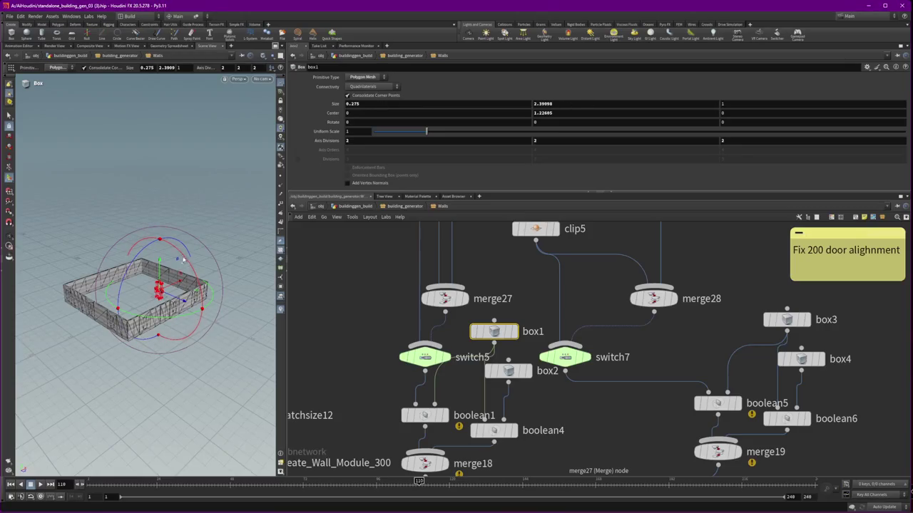
pyautogui.press('Escape')
pyautogui.scroll(5, 214, 299)
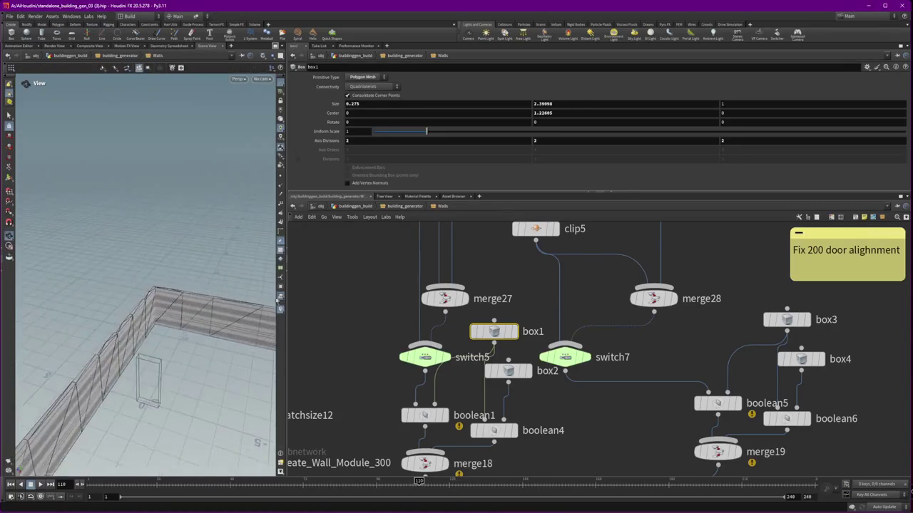
pyautogui.scroll(10, 101, 214)
pyautogui.press('Return')
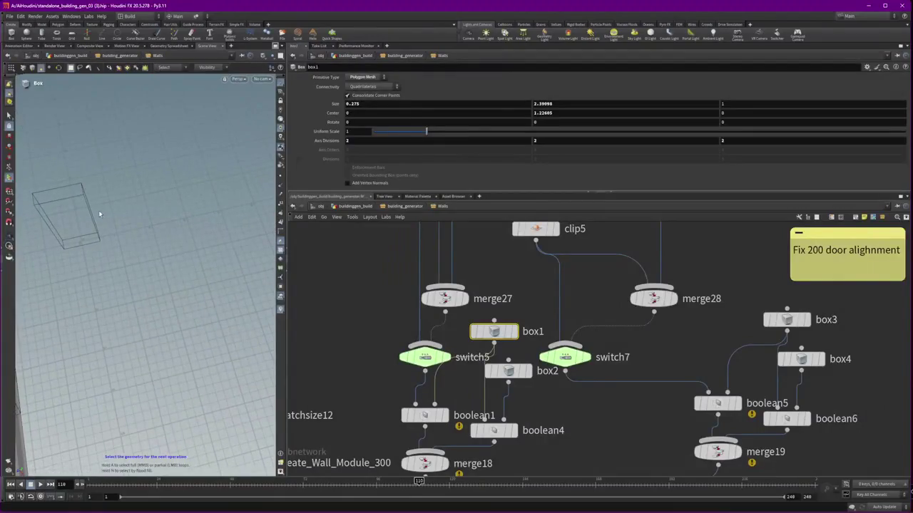
pyautogui.click(542, 104)
pyautogui.write('3')
pyautogui.press('Return')
pyautogui.hotkey('ctrl', 'z')
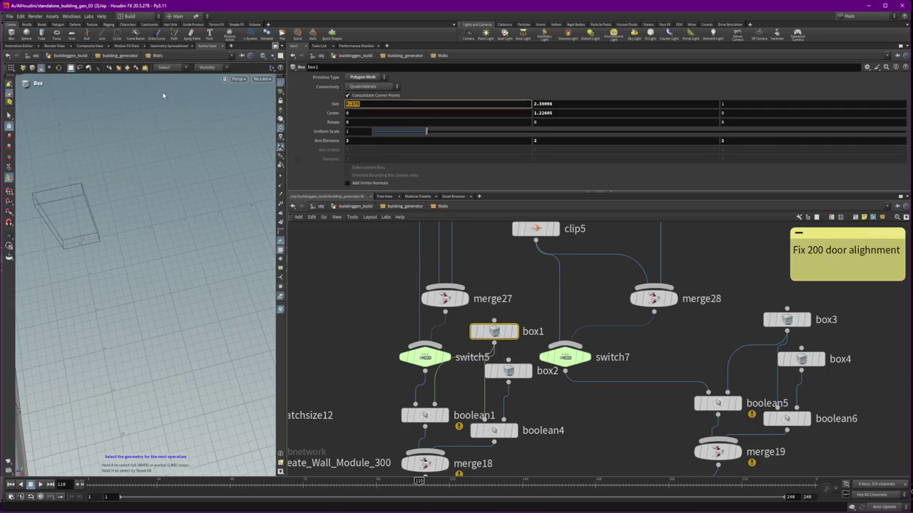
pyautogui.hotkey('ctrl', 'z')
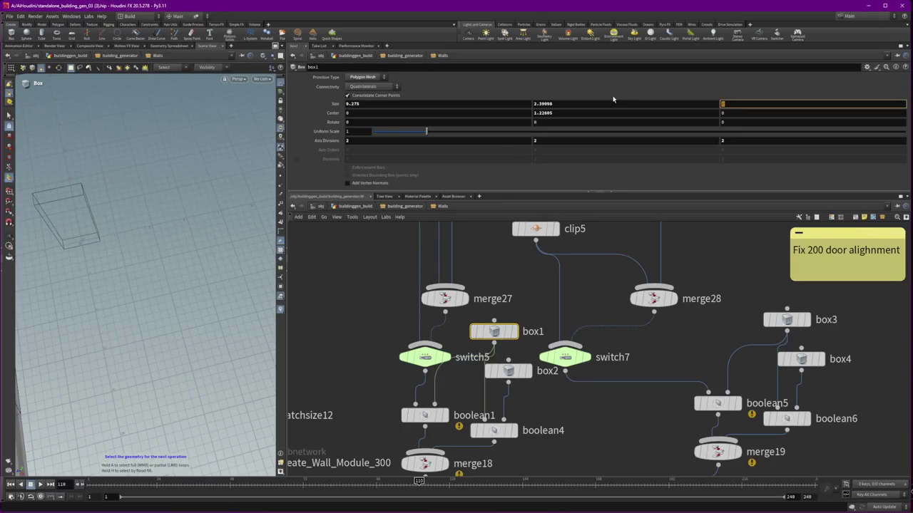
pyautogui.write('.5')
pyautogui.press('Return')
pyautogui.moveTo(536, 229)
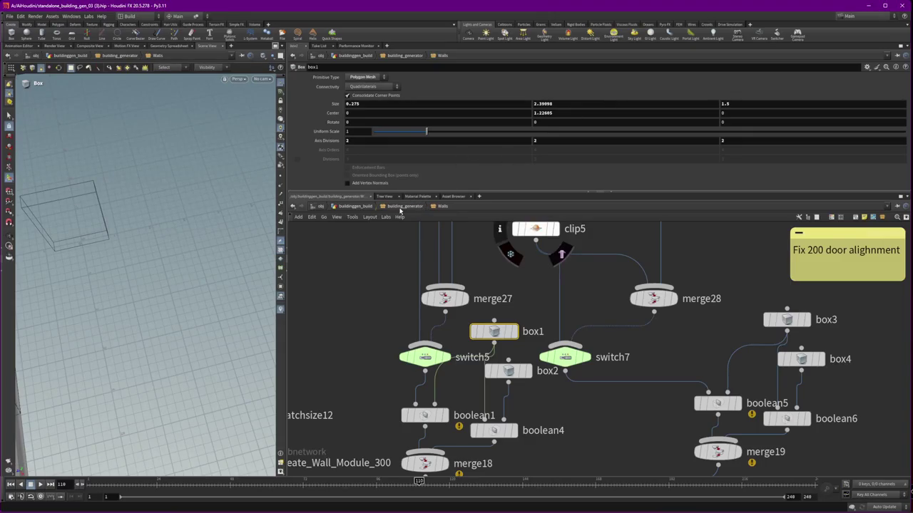
# Return to building_generator and orbit in close on the walls, railing and posts
pyautogui.click(400, 210)
pyautogui.scroll(-10, 138, 192)
pyautogui.moveTo(139, 191); pyautogui.dragTo(150, 193)
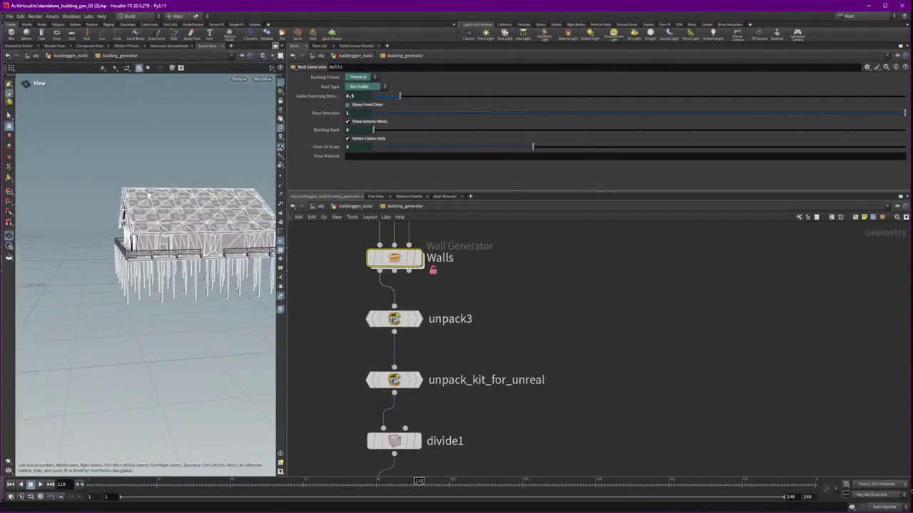
pyautogui.scroll(5, 150, 192)
pyautogui.moveTo(151, 192)
pyautogui.mouseDown()
pyautogui.moveTo(166, 222)
pyautogui.moveTo(132, 218)
pyautogui.moveTo(150, 235)
pyautogui.mouseUp()
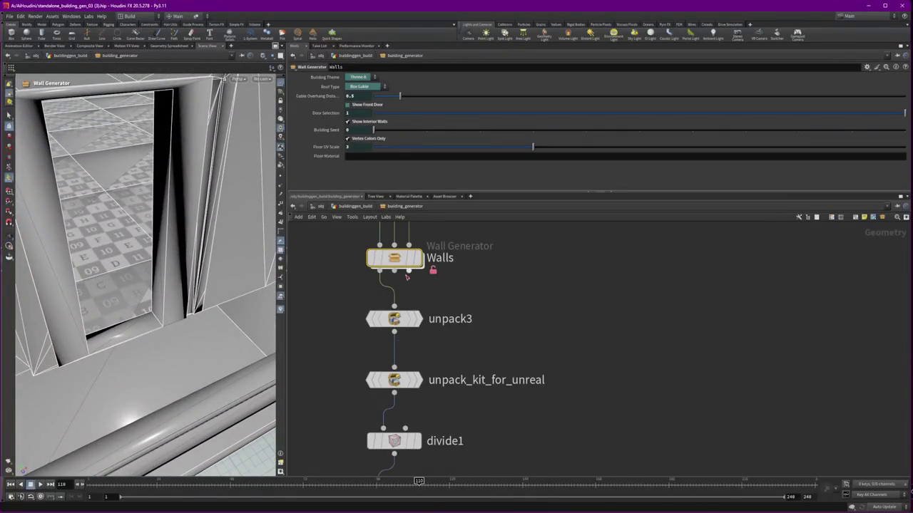
# Inside Walls, select box2 to inspect its 0.87 depth and orbit the view around it
pyautogui.doubleClick(394, 258)
pyautogui.moveTo(489, 382); pyautogui.dragTo(432, 378, button='middle')
pyautogui.click(434, 367)
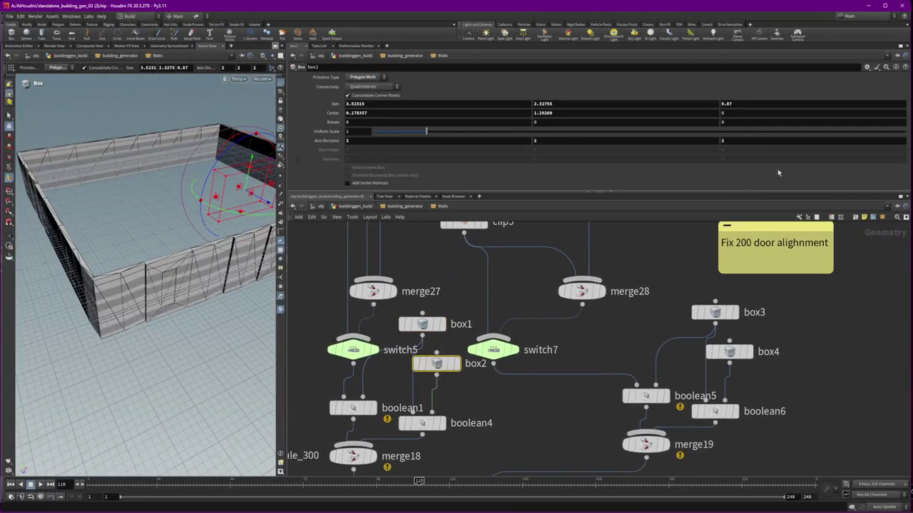
pyautogui.click(762, 106)
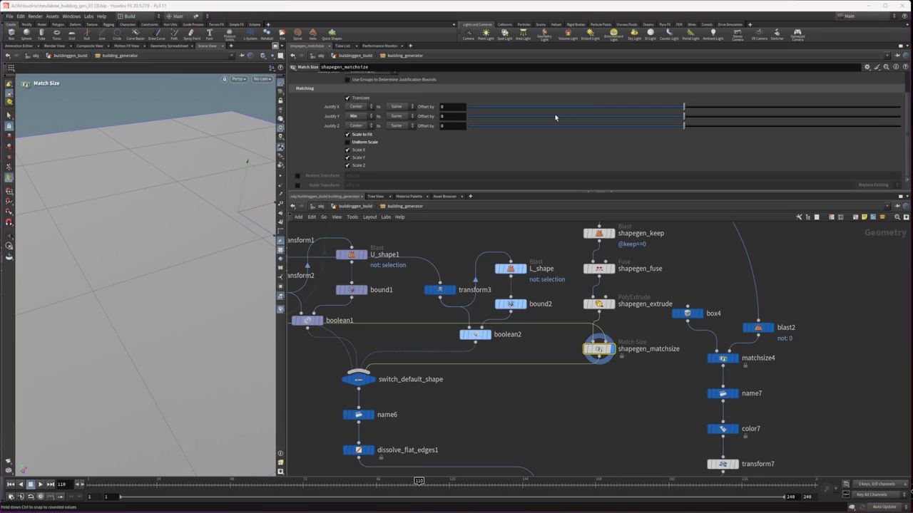
pyautogui.press('Escape')
pyautogui.moveTo(204, 244)
pyautogui.mouseDown()
pyautogui.moveTo(255, 212)
pyautogui.moveTo(215, 233)
pyautogui.moveTo(136, 195)
pyautogui.moveTo(214, 214)
pyautogui.mouseUp()
pyautogui.press('Return')
pyautogui.scroll(-3, 573, 369)
pyautogui.scroll(-3, 568, 382)
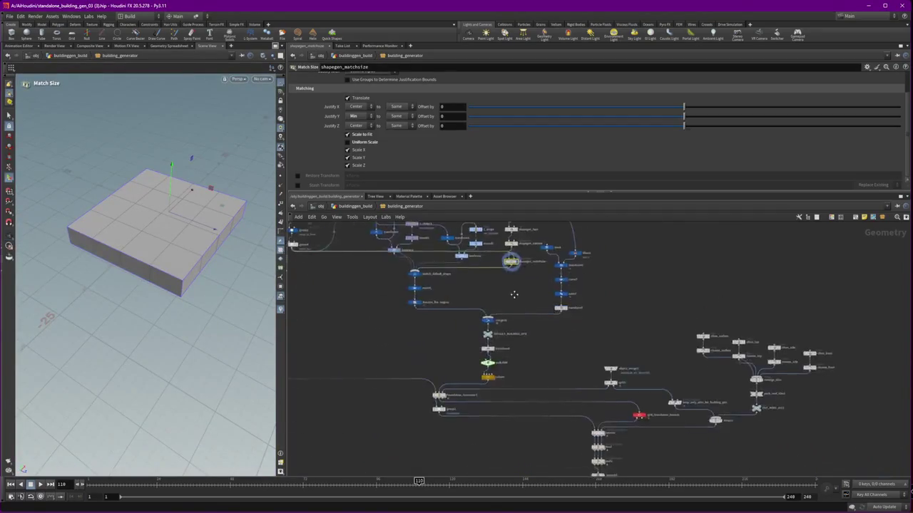
pyautogui.scroll(2, 611, 265)
pyautogui.scroll(3, 611, 321)
pyautogui.scroll(3, 614, 380)
# Inside Walls, frame boolean4's result and orbit to face the door frame
pyautogui.doubleClick(607, 369)
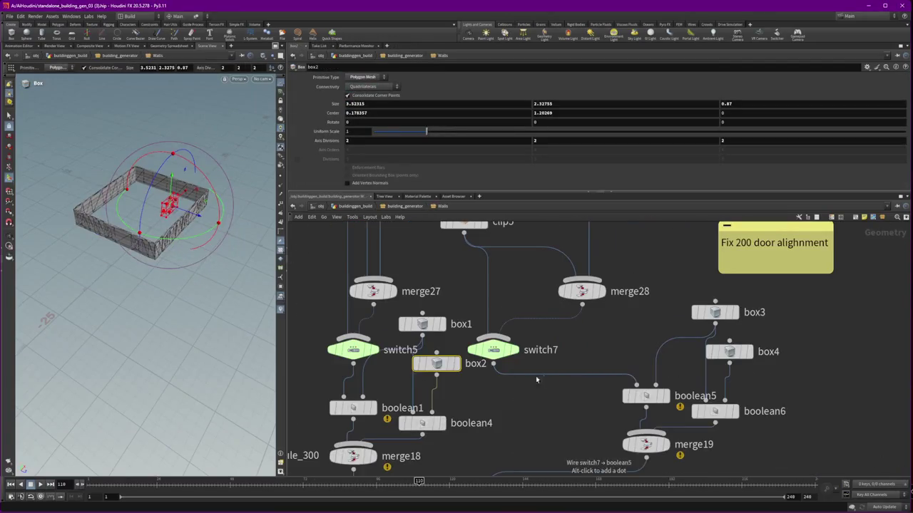
pyautogui.click(436, 374)
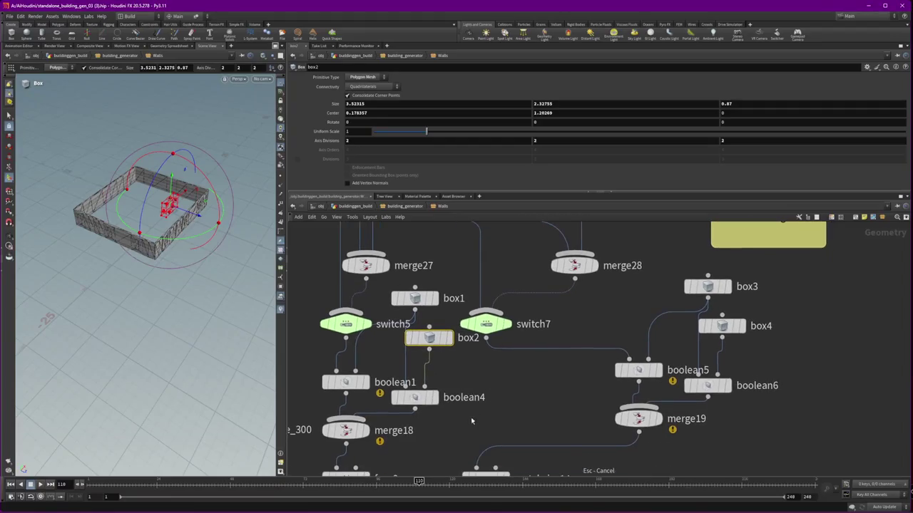
pyautogui.click(415, 397)
pyautogui.press('Escape')
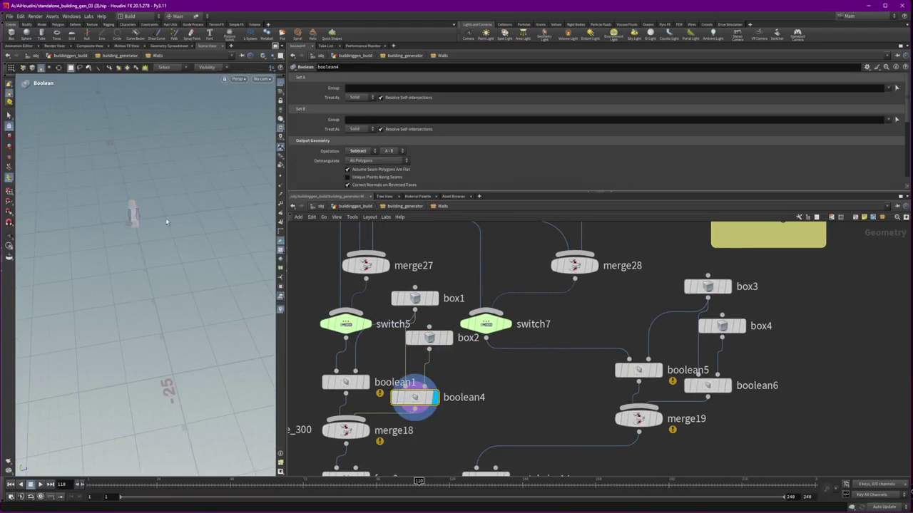
pyautogui.press('f')
pyautogui.moveTo(146, 222); pyautogui.dragTo(106, 204)
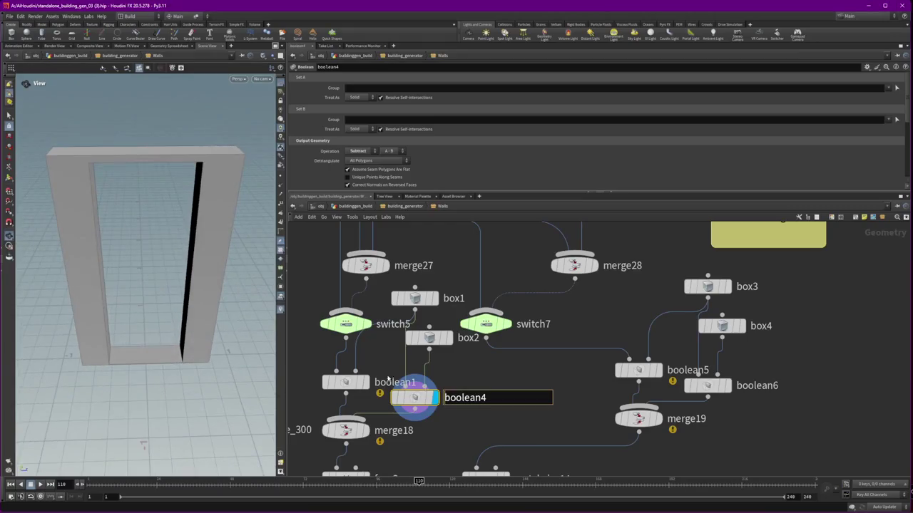
# Drive box2's depth by box1's depth minus 0.1, then display Walls at building_generator
pyautogui.click(429, 337)
pyautogui.click(414, 298)
pyautogui.rightClick(747, 105)
pyautogui.click(790, 164)
pyautogui.click(429, 337)
pyautogui.rightClick(733, 105)
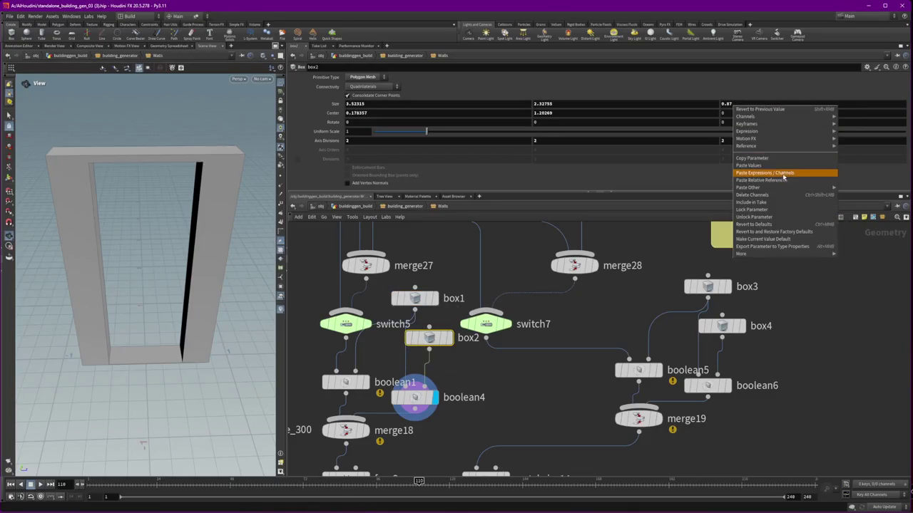
pyautogui.click(764, 180)
pyautogui.click(792, 104)
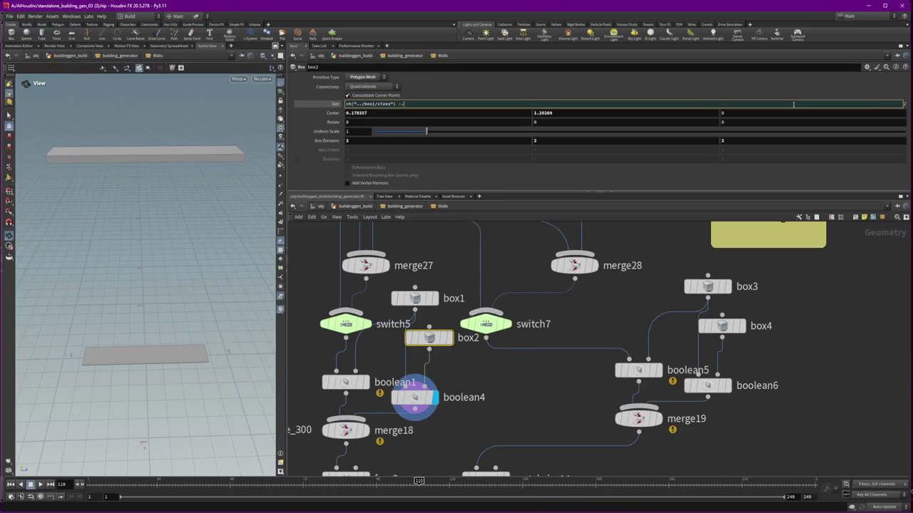
pyautogui.write('1')
pyautogui.press('Return')
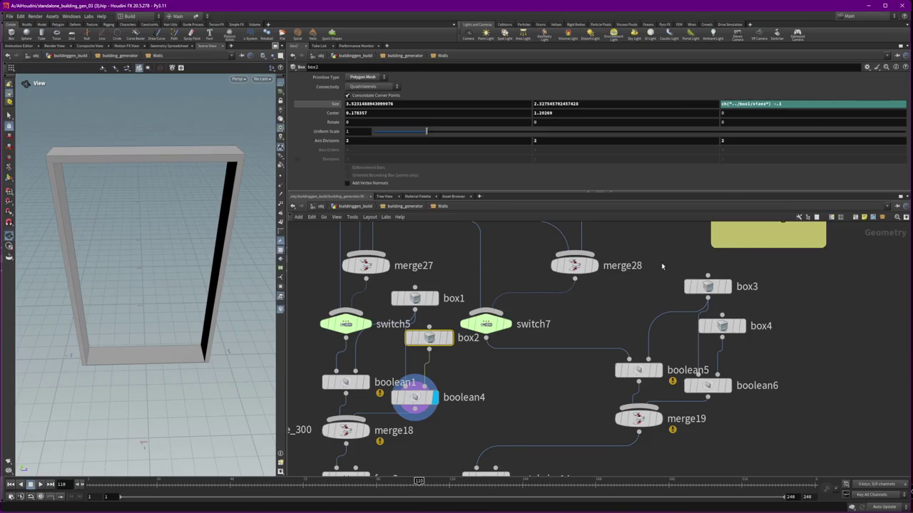
pyautogui.click(406, 206)
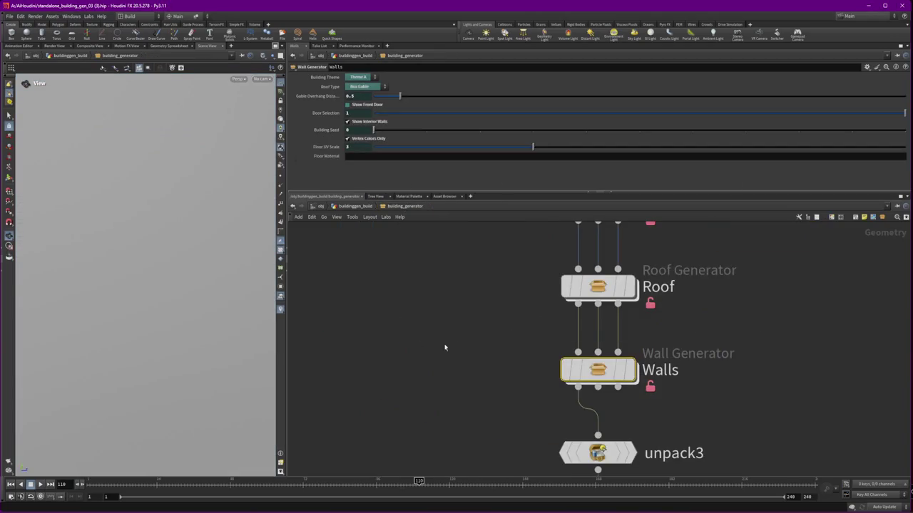
pyautogui.click(622, 374)
# Orbit in close to inspect the stilt house's porch and stilts
pyautogui.moveTo(159, 265)
pyautogui.mouseDown()
pyautogui.moveTo(184, 279)
pyautogui.moveTo(176, 244)
pyautogui.moveTo(147, 280)
pyautogui.moveTo(152, 289)
pyautogui.moveTo(97, 223)
pyautogui.moveTo(136, 236)
pyautogui.mouseUp()
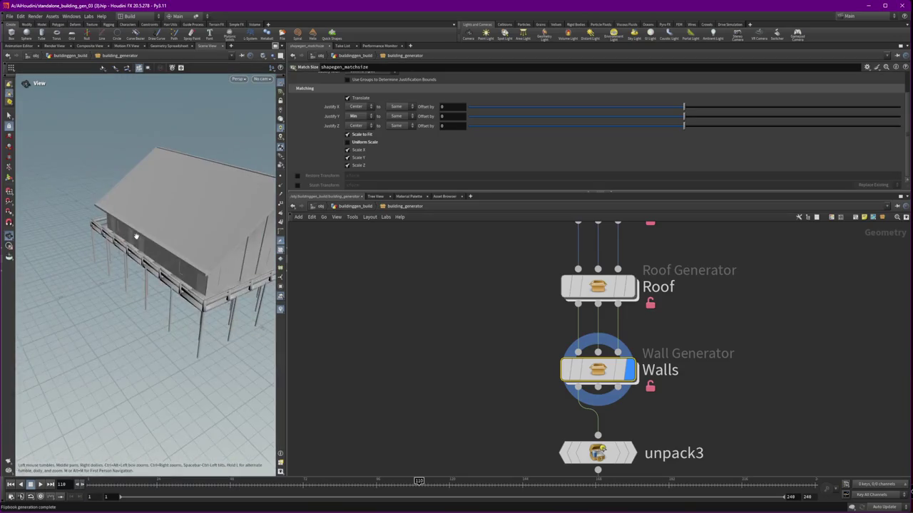
pyautogui.moveTo(210, 223); pyautogui.dragTo(191, 219)
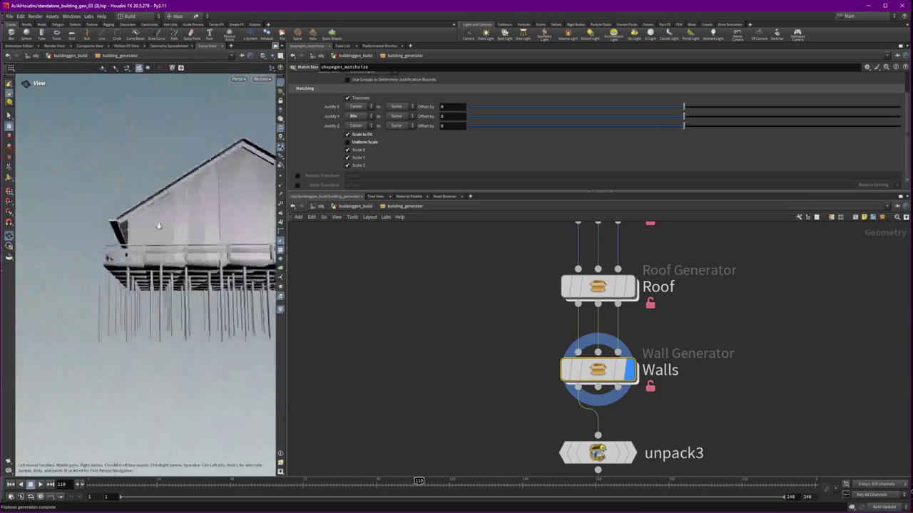
pyautogui.moveTo(191, 219)
pyautogui.mouseDown()
pyautogui.moveTo(176, 267)
pyautogui.moveTo(99, 263)
pyautogui.mouseUp()
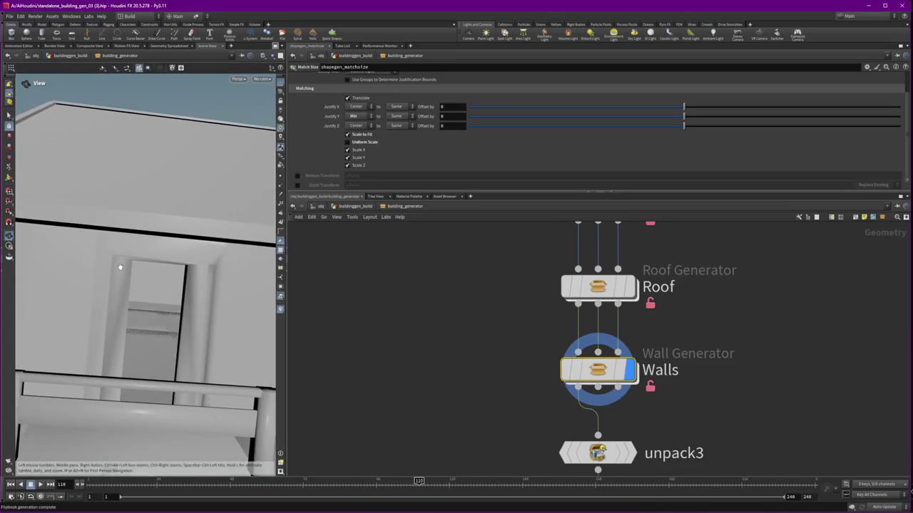
# Duplicate box2 as box5 and wire it into boolean6's second input, then return to building_generator
pyautogui.doubleClick(631, 374)
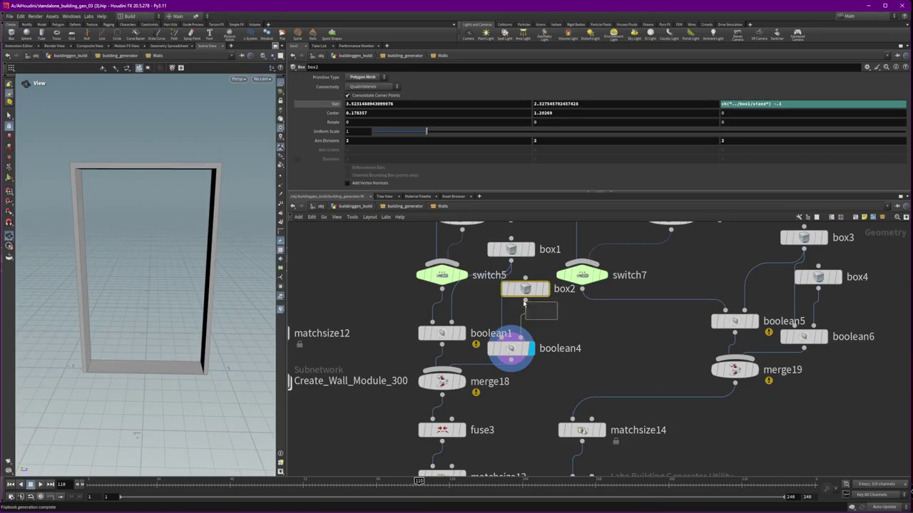
pyautogui.hotkey('ctrl', 'c')
pyautogui.hotkey('ctrl', 'v')
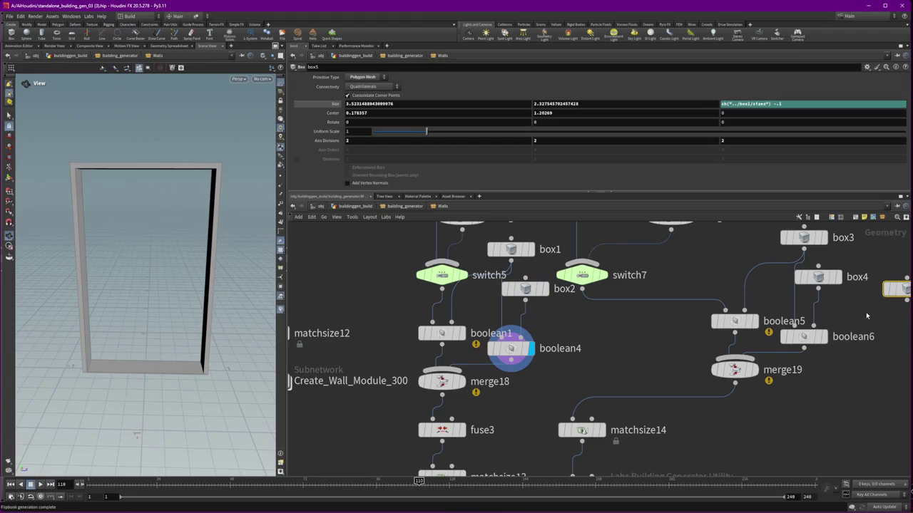
pyautogui.click(828, 329)
pyautogui.click(804, 336)
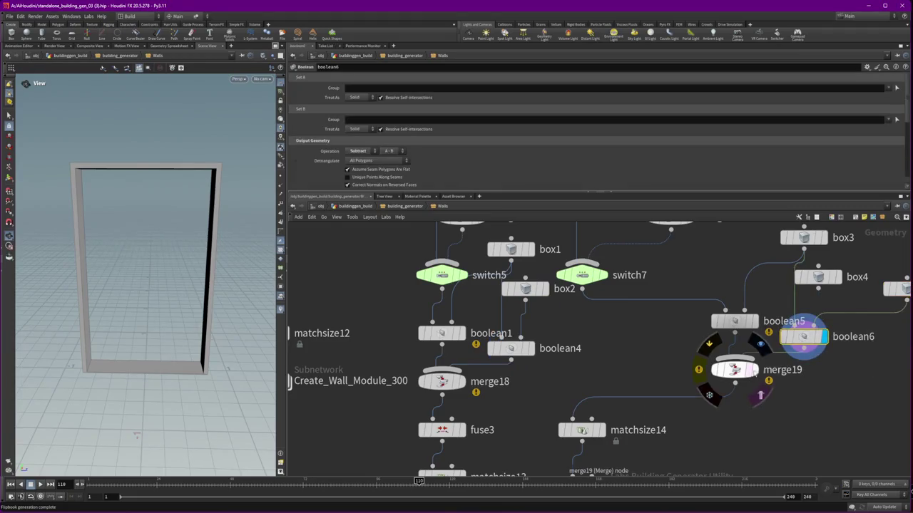
pyautogui.click(756, 370)
pyautogui.click(735, 375)
pyautogui.click(405, 206)
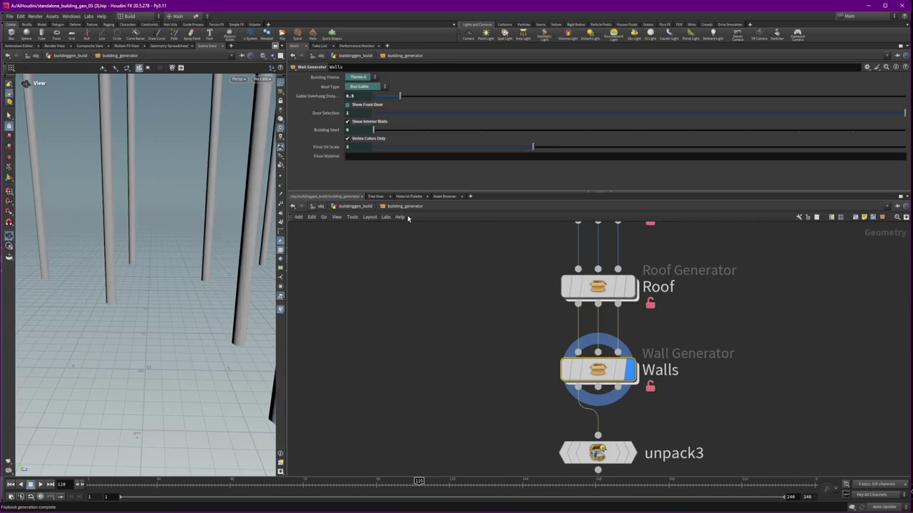
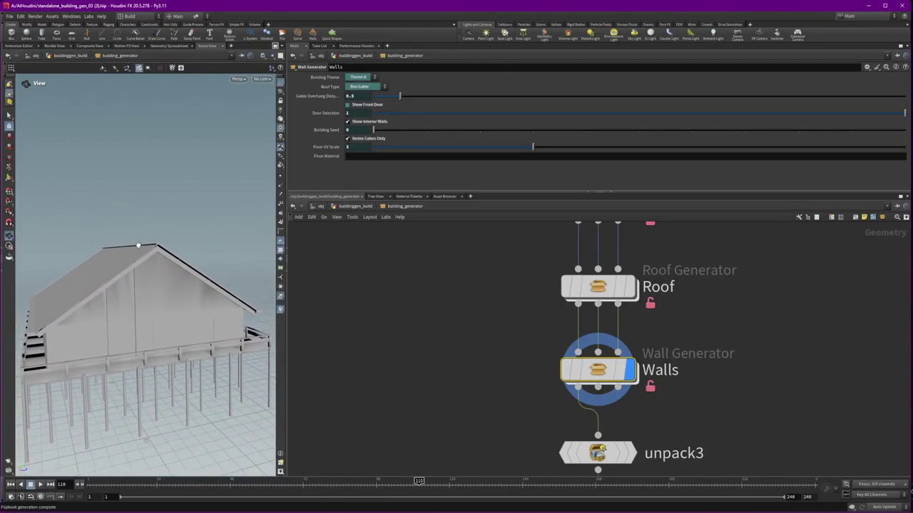
# Dive into the Walls node and pan around its network down to the output nodes
pyautogui.scroll(-1, 790, 390)
pyautogui.press('i')
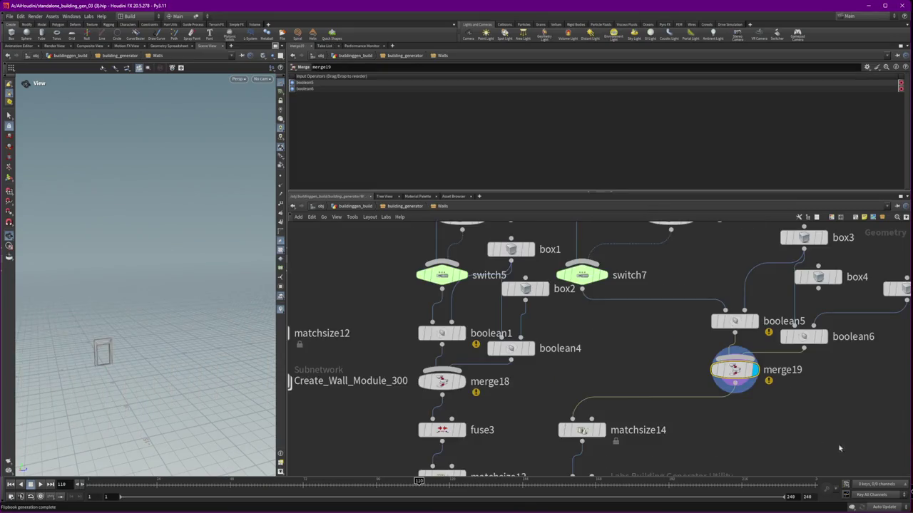
pyautogui.scroll(-5, 780, 429)
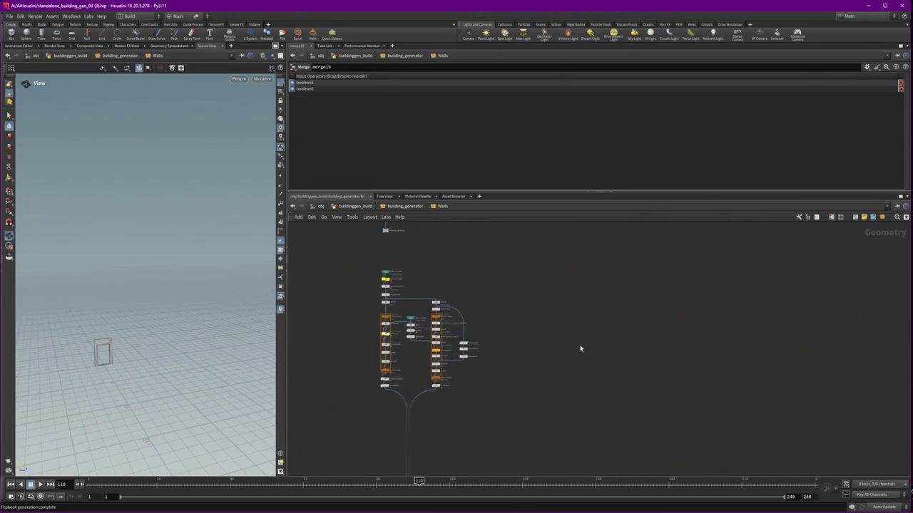
pyautogui.moveTo(580, 337); pyautogui.dragTo(703, 342, button='middle')
pyautogui.scroll(3, 711, 360)
pyautogui.moveTo(730, 428)
pyautogui.mouseDown(button='middle')
pyautogui.moveTo(627, 312)
pyautogui.moveTo(528, 362)
pyautogui.mouseUp(button='middle')
pyautogui.scroll(4, 508, 370)
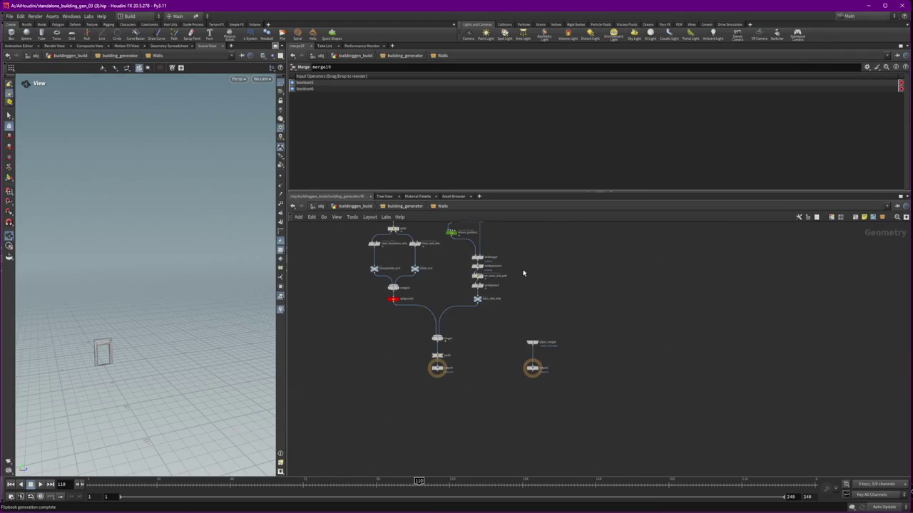
pyautogui.scroll(-4, 556, 308)
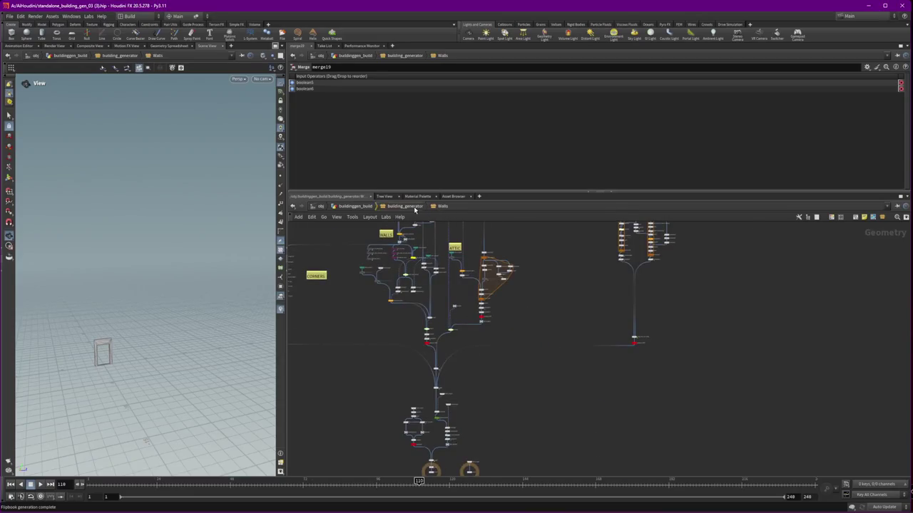
# Back in building_generator, select SHAPEGEN_CONTROLS and show its Shape Type choices
pyautogui.click(405, 206)
pyautogui.scroll(-3, 570, 320)
pyautogui.moveTo(570, 320); pyautogui.dragTo(784, 320, button='middle')
pyautogui.click(813, 326)
pyautogui.moveTo(810, 321); pyautogui.dragTo(825, 343)
pyautogui.click(354, 104)
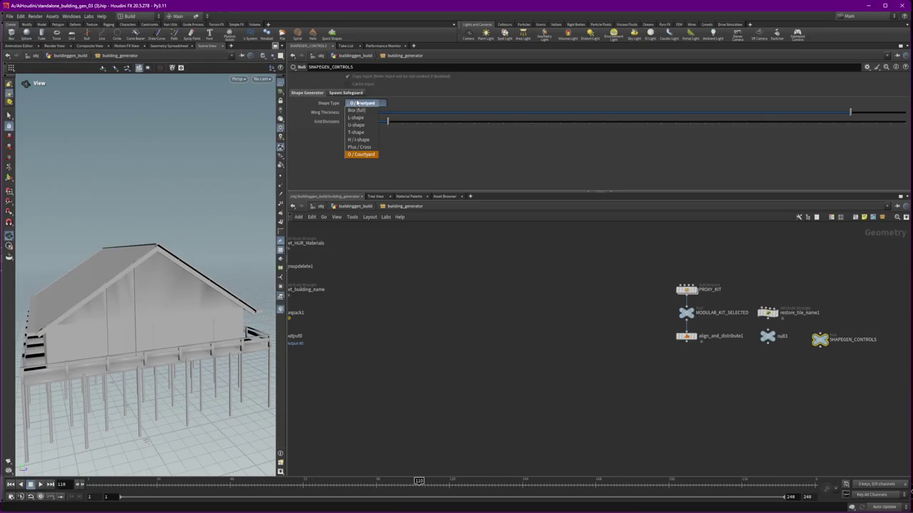
# Switch Shape Type to H / I-shape, frame the network, and dive into Foundation_Generator1
pyautogui.click(372, 140)
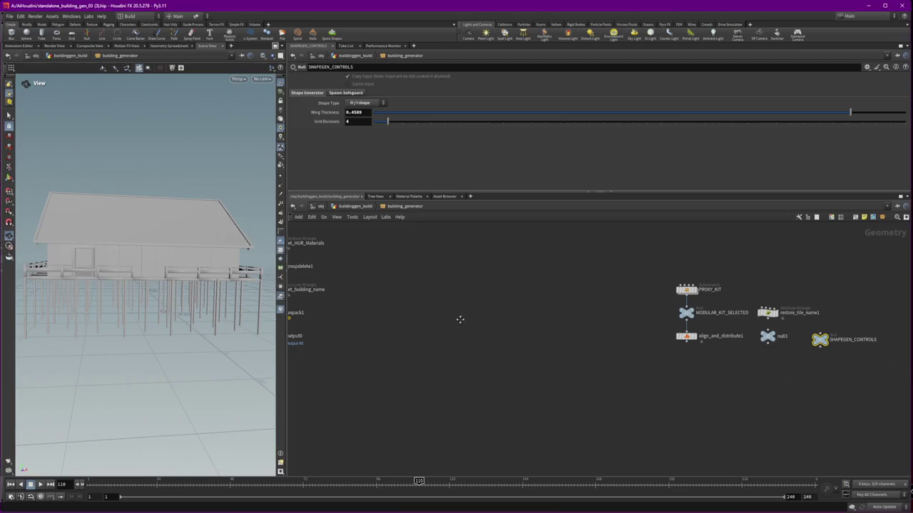
pyautogui.press('h')
pyautogui.doubleClick(435, 342)
pyautogui.scroll(2, 454, 421)
pyautogui.scroll(2, 454, 421)
pyautogui.scroll(-2, 455, 421)
pyautogui.scroll(-2, 428, 410)
pyautogui.scroll(-2, 385, 399)
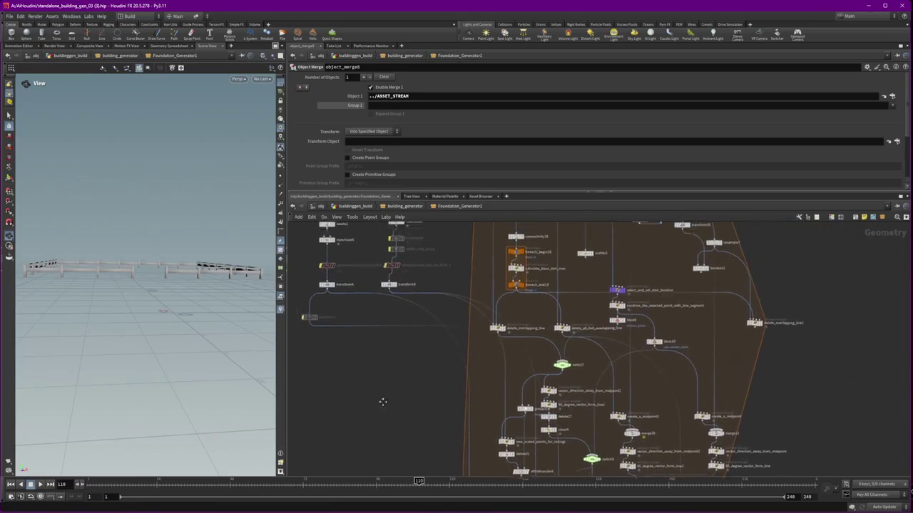
# Pan to the merge nodes at the bottom of the subnet and move merge9 right
pyautogui.moveTo(364, 392); pyautogui.dragTo(478, 463, button='middle')
pyautogui.moveTo(513, 399); pyautogui.dragTo(375, 230)
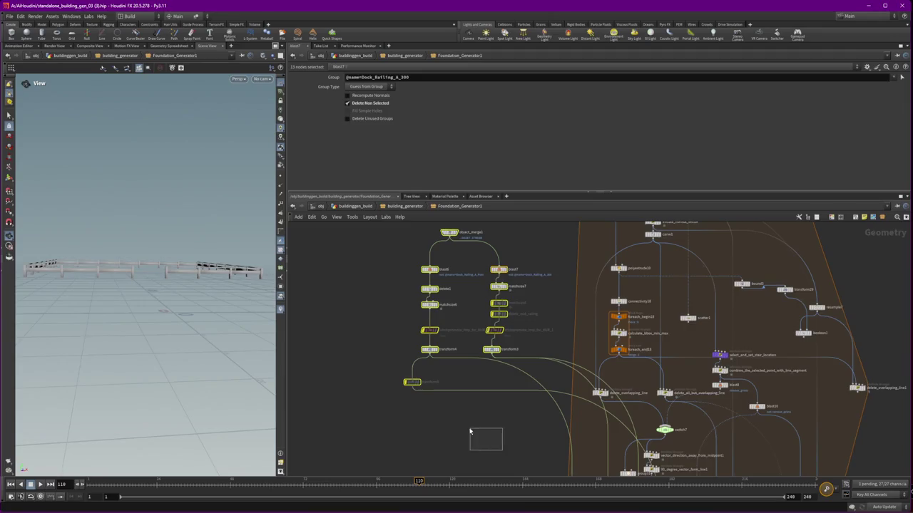
pyautogui.moveTo(502, 450); pyautogui.dragTo(471, 431)
pyautogui.scroll(-2, 464, 428)
pyautogui.moveTo(456, 428); pyautogui.dragTo(392, 324, button='middle')
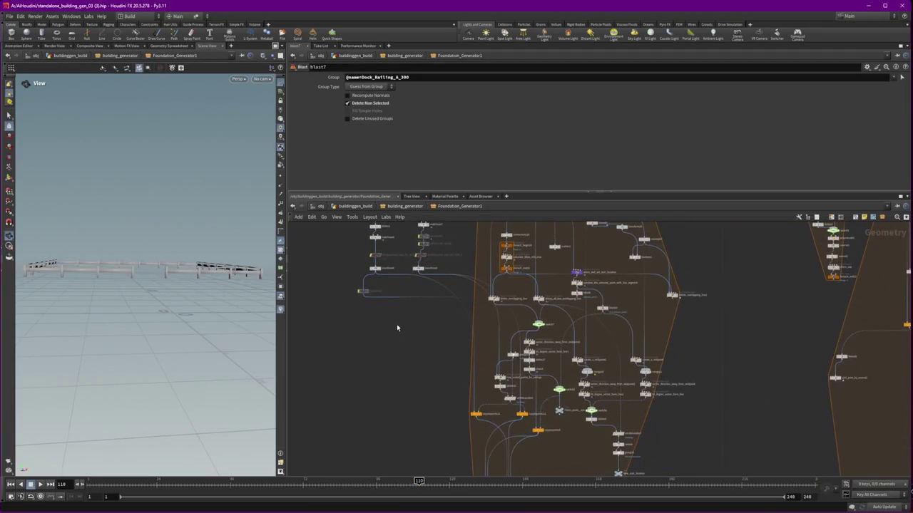
pyautogui.moveTo(505, 424); pyautogui.dragTo(460, 297, button='middle')
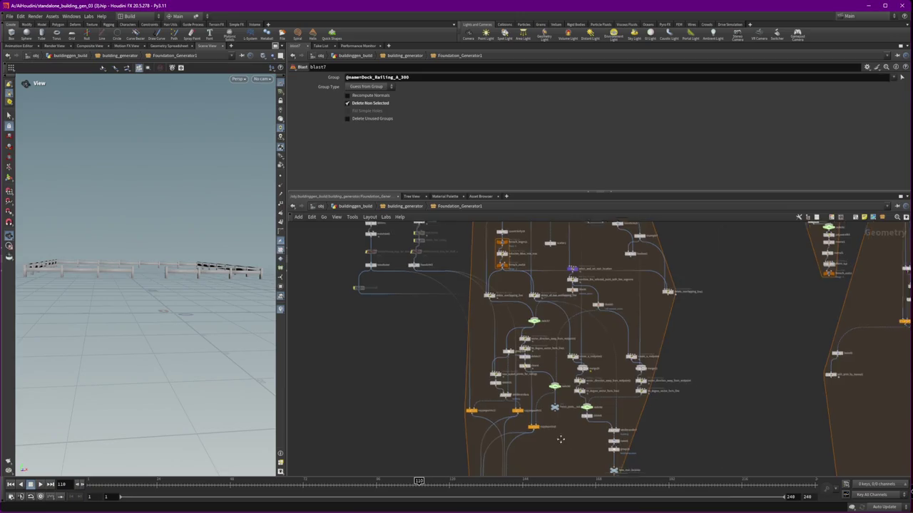
pyautogui.moveTo(465, 391); pyautogui.dragTo(523, 399)
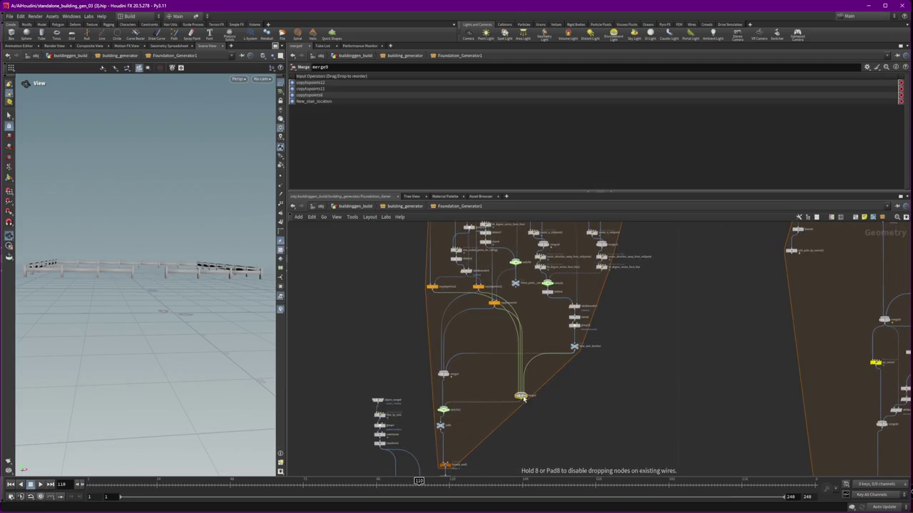
pyautogui.moveTo(461, 412); pyautogui.dragTo(436, 408)
# Display merge9, then switch the display flag to merge5 and move it lower
pyautogui.click(527, 397)
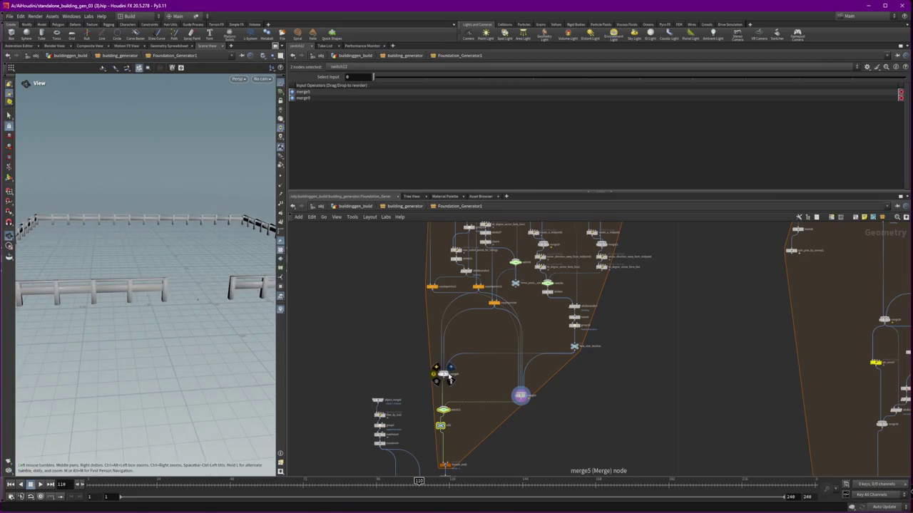
pyautogui.click(450, 376)
pyautogui.moveTo(443, 373); pyautogui.dragTo(447, 392)
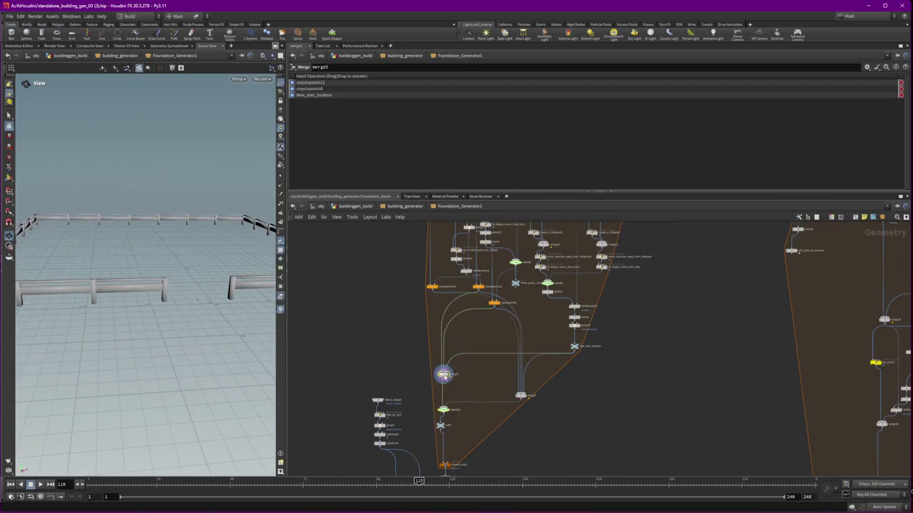
# Delete switch12 and merge9
pyautogui.click(443, 411)
pyautogui.keyDown('shift'); pyautogui.click(520, 396); pyautogui.keyUp('shift')
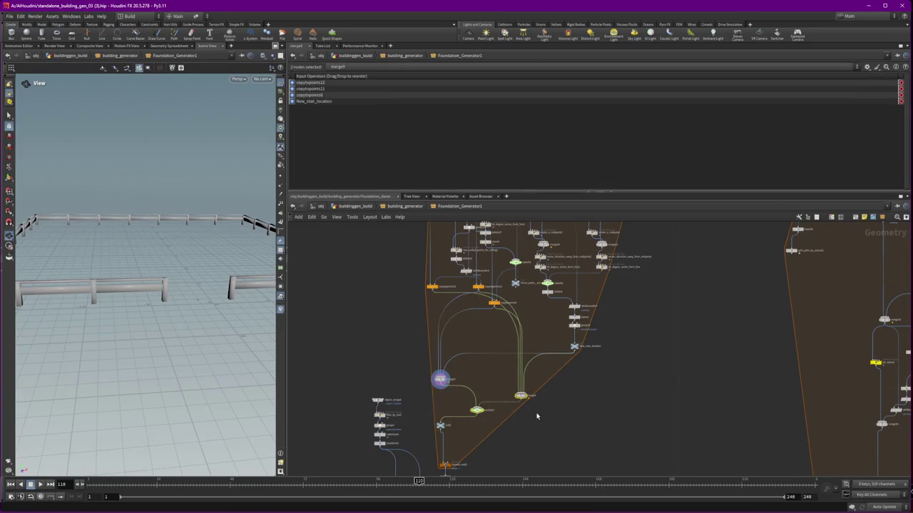
pyautogui.press('Delete')
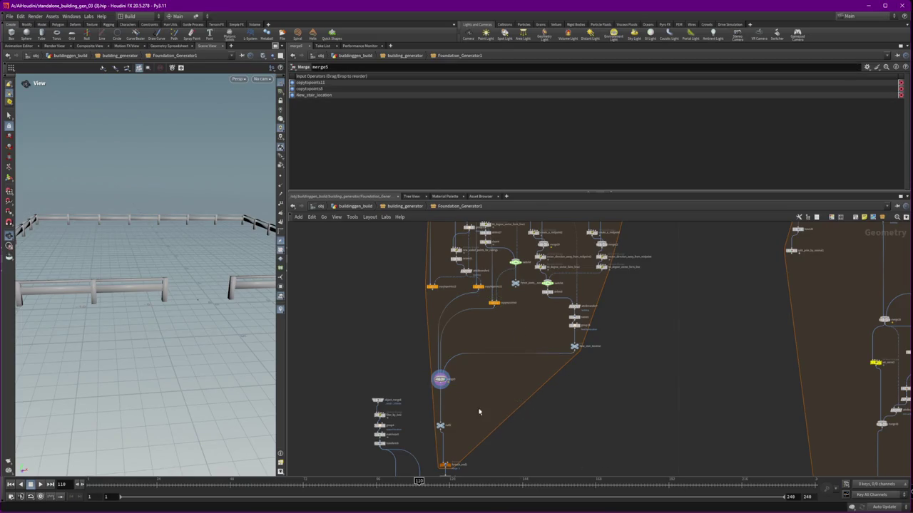
pyautogui.moveTo(481, 402); pyautogui.dragTo(477, 434, button='middle')
pyautogui.click(427, 319)
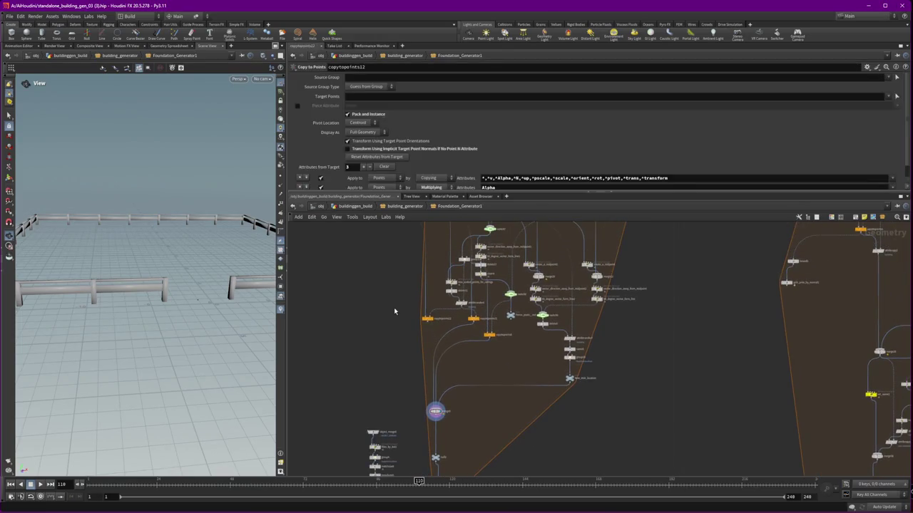
pyautogui.moveTo(421, 304); pyautogui.dragTo(406, 334, button='middle')
pyautogui.scroll(3, 546, 359)
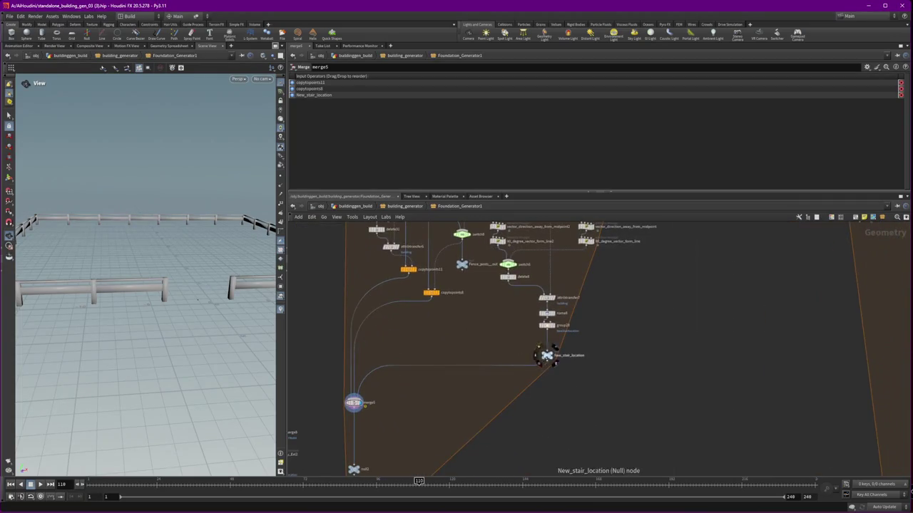
pyautogui.click(440, 292)
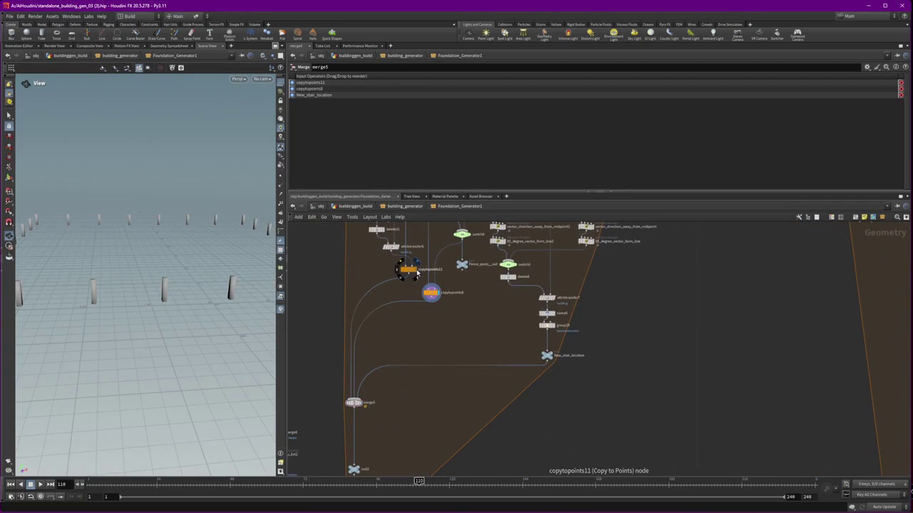
pyautogui.click(417, 274)
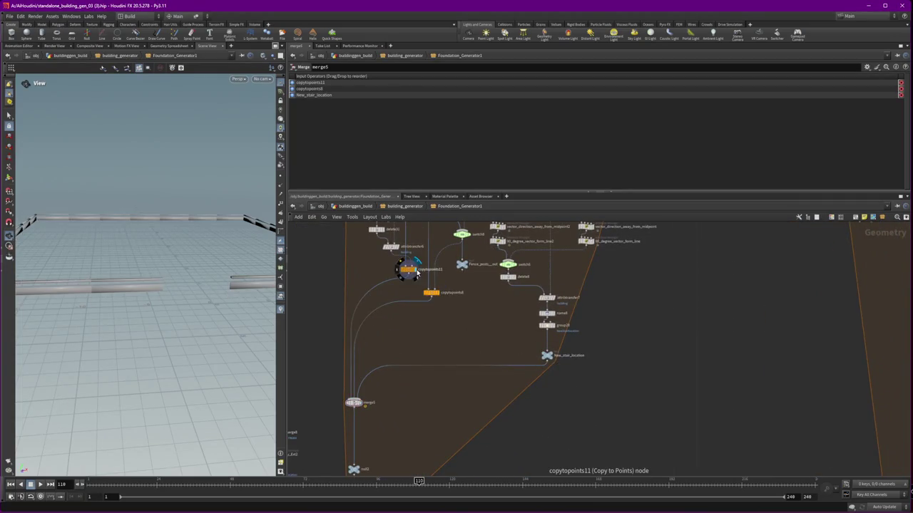
pyautogui.click(361, 407)
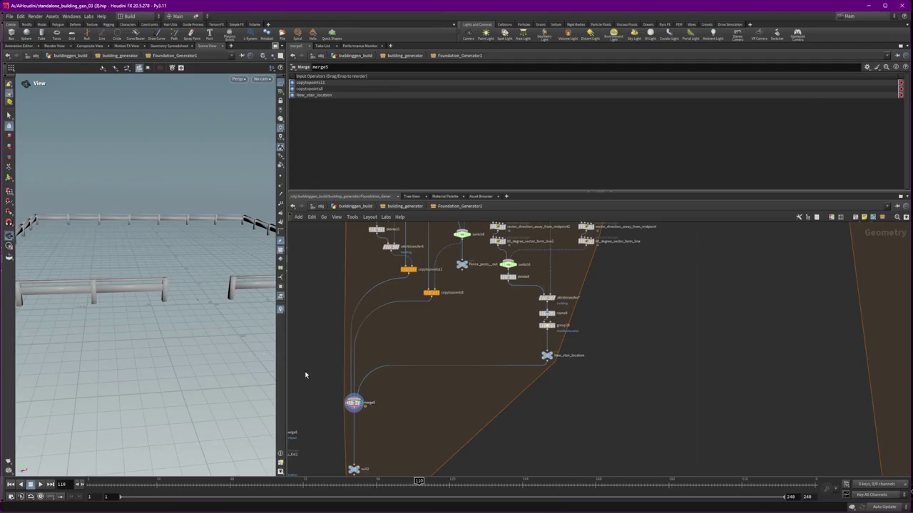
pyautogui.scroll(3, 246, 321)
pyautogui.scroll(4, 253, 324)
pyautogui.moveTo(256, 325); pyautogui.dragTo(242, 330)
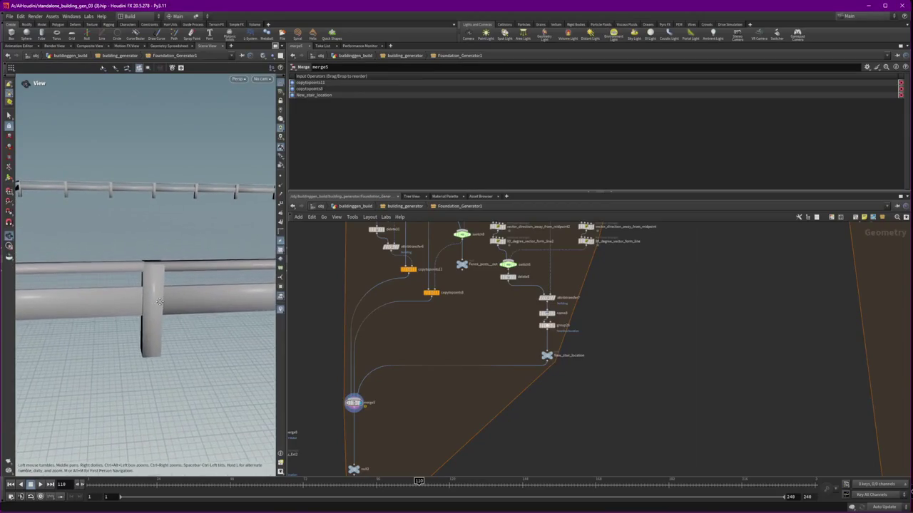
pyautogui.moveTo(376, 407); pyautogui.dragTo(409, 405, button='middle')
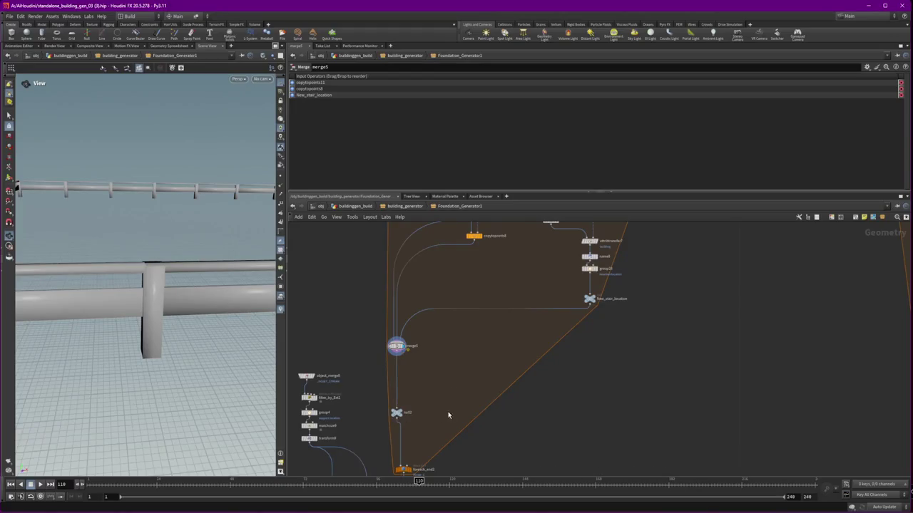
pyautogui.scroll(5, 443, 419)
pyautogui.scroll(5, 464, 371)
pyautogui.scroll(2, 485, 324)
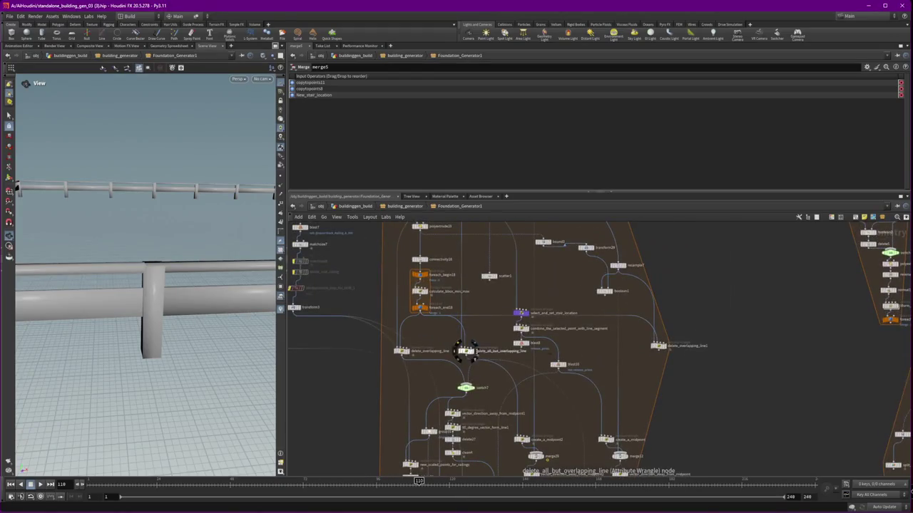
pyautogui.click(473, 353)
# Display the copytopoints11 beams, then the copytopoints8 result
pyautogui.scroll(-5, 478, 368)
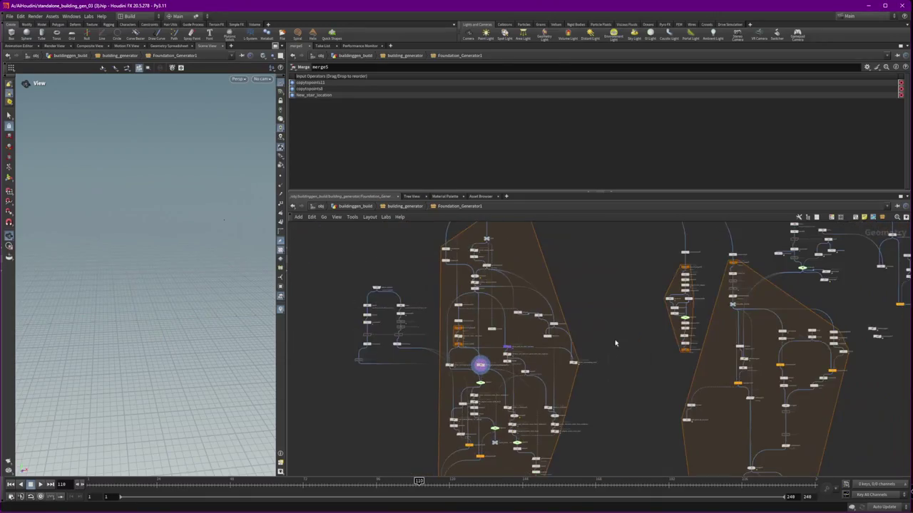
pyautogui.moveTo(534, 316); pyautogui.dragTo(648, 369, button='middle')
pyautogui.scroll(5, 648, 369)
pyautogui.scroll(-5, 522, 290)
pyautogui.moveTo(524, 435); pyautogui.dragTo(520, 321, button='middle')
pyautogui.scroll(5, 527, 440)
pyautogui.click(498, 403)
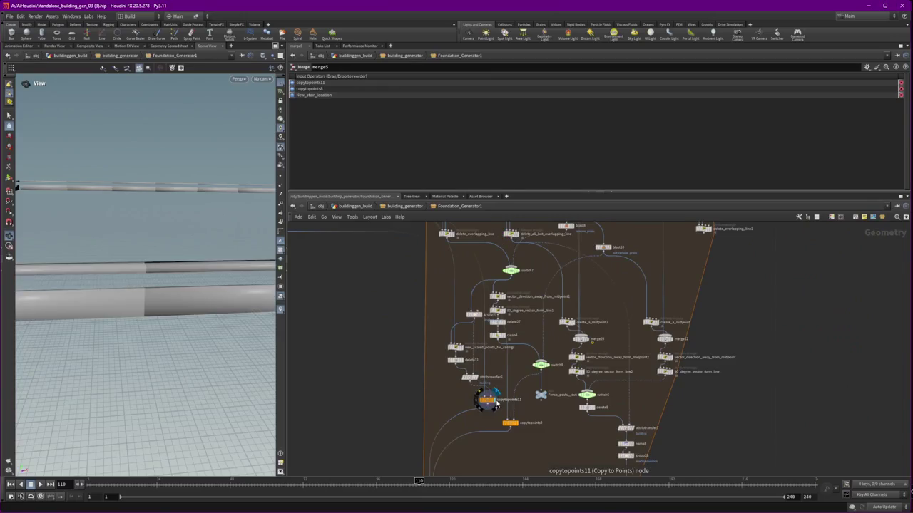
pyautogui.click(519, 425)
# Display and inspect Fence_posts__out, then select switch8
pyautogui.scroll(-1, 525, 385)
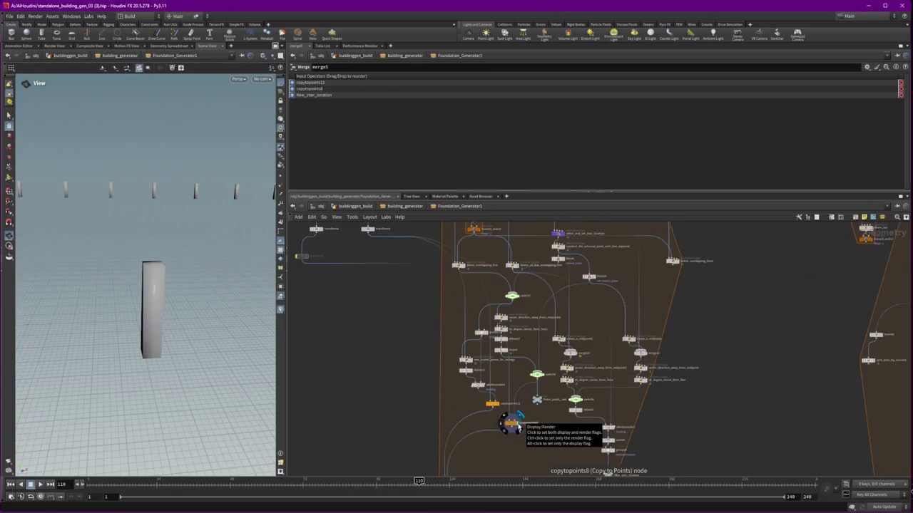
pyautogui.click(521, 364)
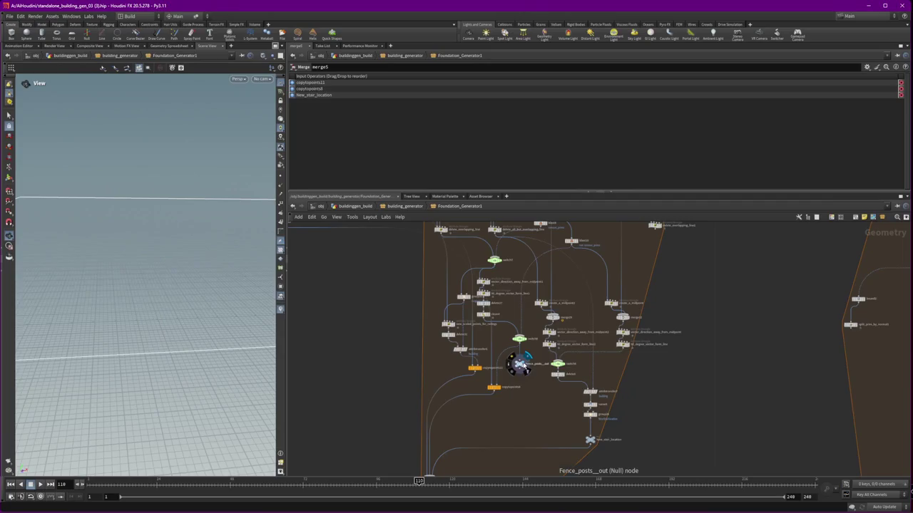
pyautogui.click(520, 368)
pyautogui.scroll(2, 521, 373)
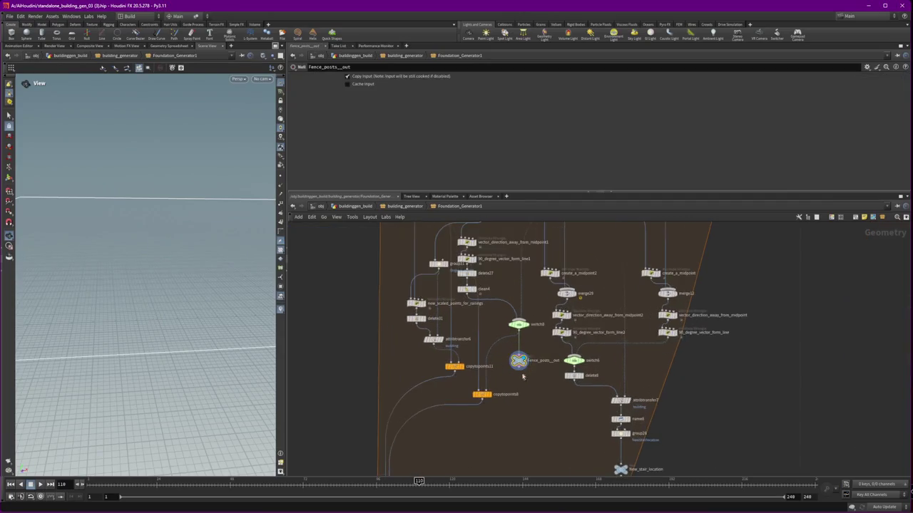
pyautogui.scroll(-2, 530, 413)
pyautogui.moveTo(533, 412); pyautogui.dragTo(422, 247)
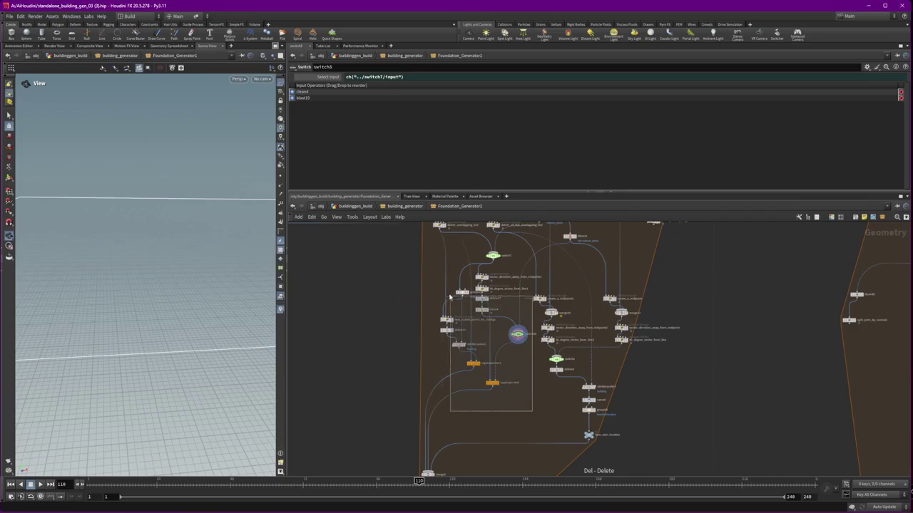
pyautogui.click(528, 418)
# Pan down the network and set the display flag on merge5
pyautogui.scroll(-2, 554, 401)
pyautogui.scroll(-2, 554, 401)
pyautogui.moveTo(553, 402)
pyautogui.mouseDown(button='middle')
pyautogui.moveTo(532, 455)
pyautogui.moveTo(515, 455)
pyautogui.mouseUp(button='middle')
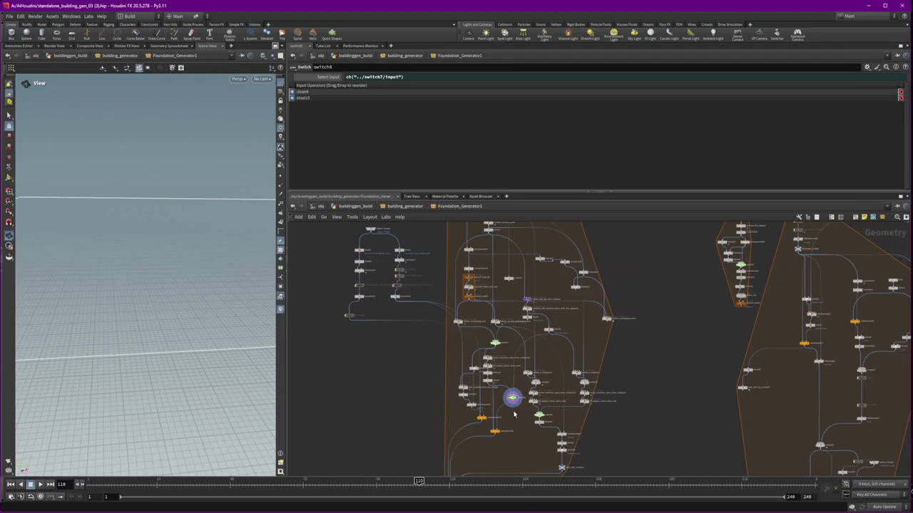
pyautogui.moveTo(554, 372); pyautogui.dragTo(544, 337, button='middle')
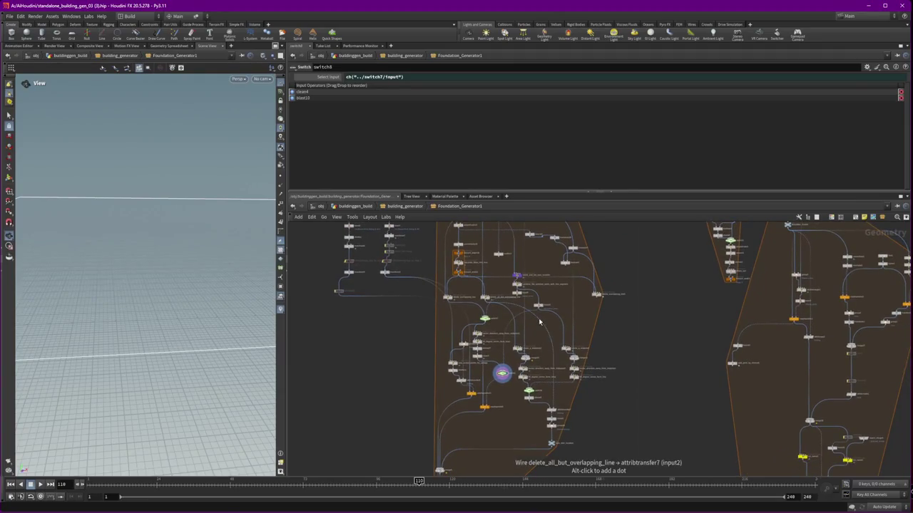
pyautogui.scroll(-3, 549, 344)
pyautogui.scroll(-2, 550, 353)
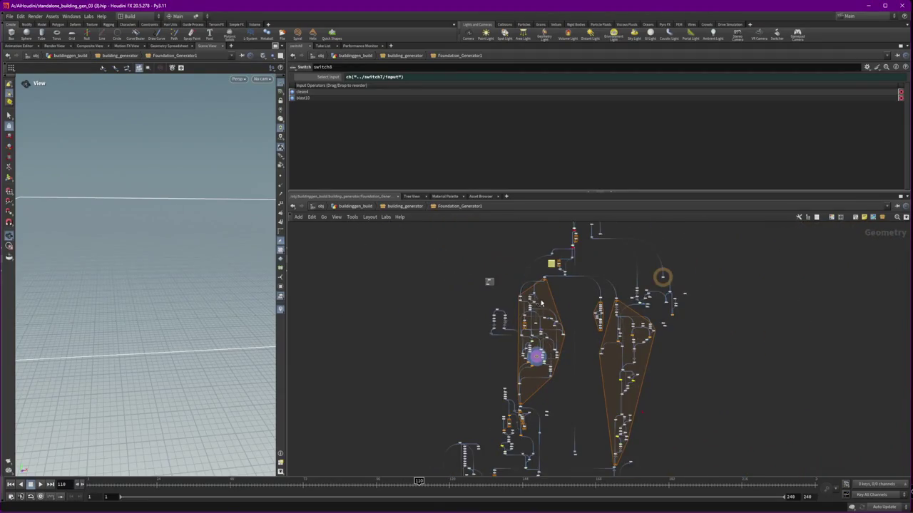
pyautogui.scroll(3, 540, 302)
pyautogui.scroll(3, 528, 314)
pyautogui.scroll(3, 463, 370)
pyautogui.click(432, 399)
pyautogui.moveTo(434, 405); pyautogui.dragTo(480, 255, button='middle')
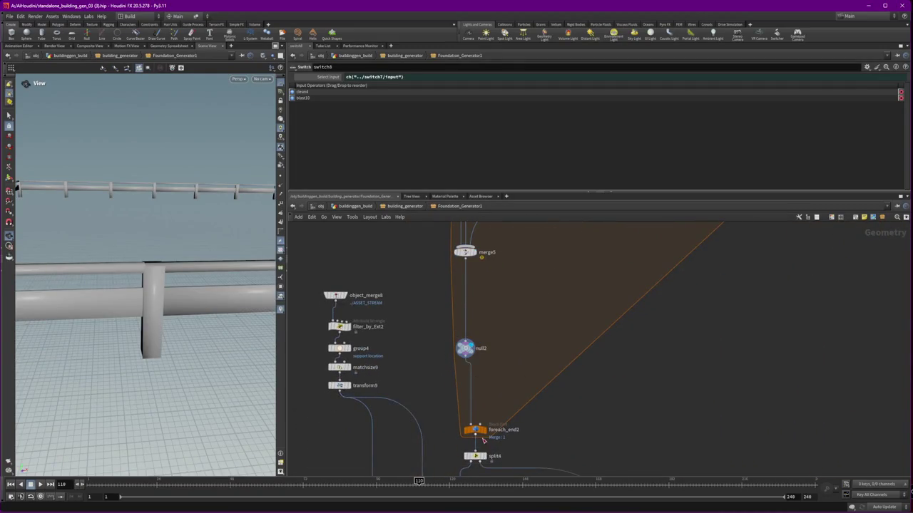
# Box-select the large cluster of dock nodes, 68 in total
pyautogui.scroll(-5, 485, 431)
pyautogui.scroll(-2, 522, 464)
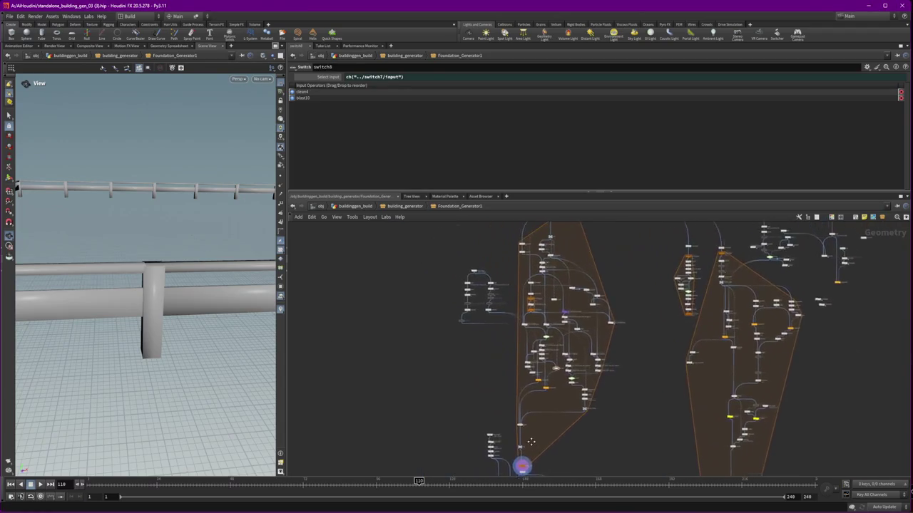
pyautogui.scroll(-2, 531, 447)
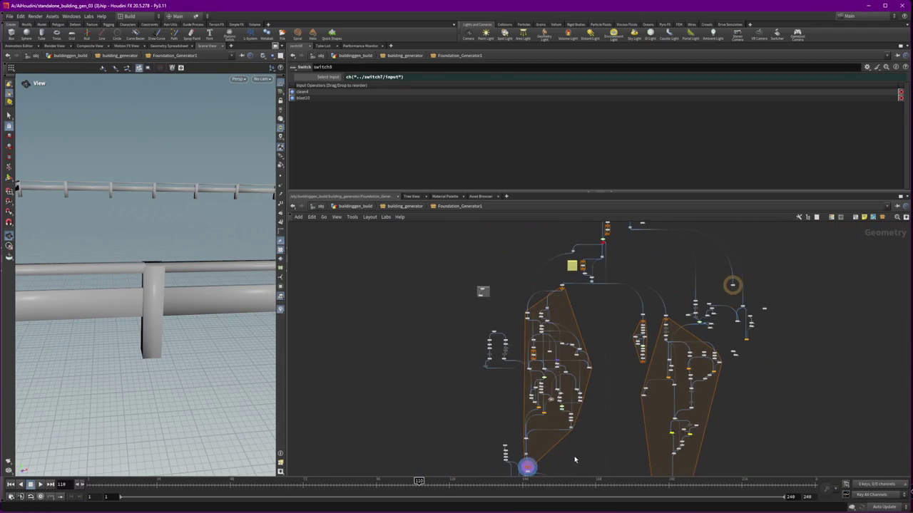
pyautogui.moveTo(574, 459); pyautogui.dragTo(572, 444, button='middle')
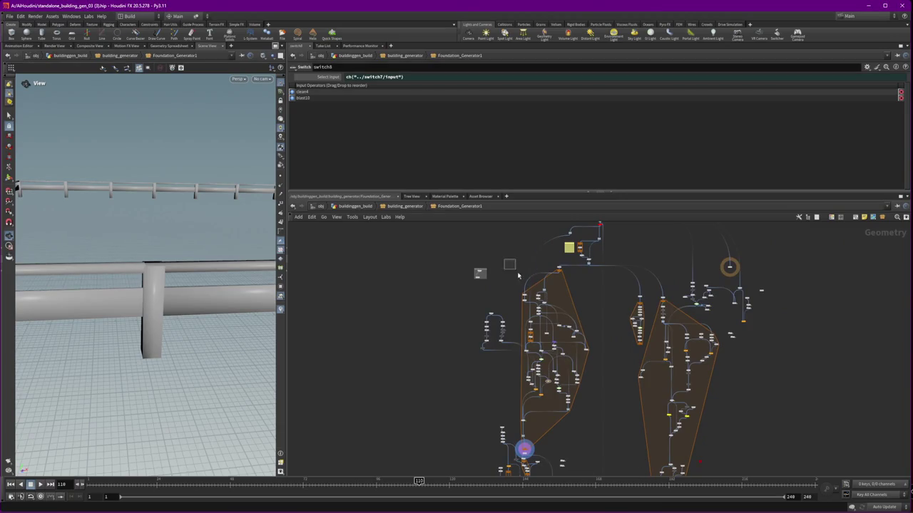
pyautogui.moveTo(513, 269); pyautogui.dragTo(488, 314)
pyautogui.moveTo(595, 422); pyautogui.dragTo(595, 423)
pyautogui.scroll(2, 541, 464)
pyautogui.keyDown('shift'); pyautogui.moveTo(492, 405); pyautogui.dragTo(492, 405); pyautogui.keyUp('shift')
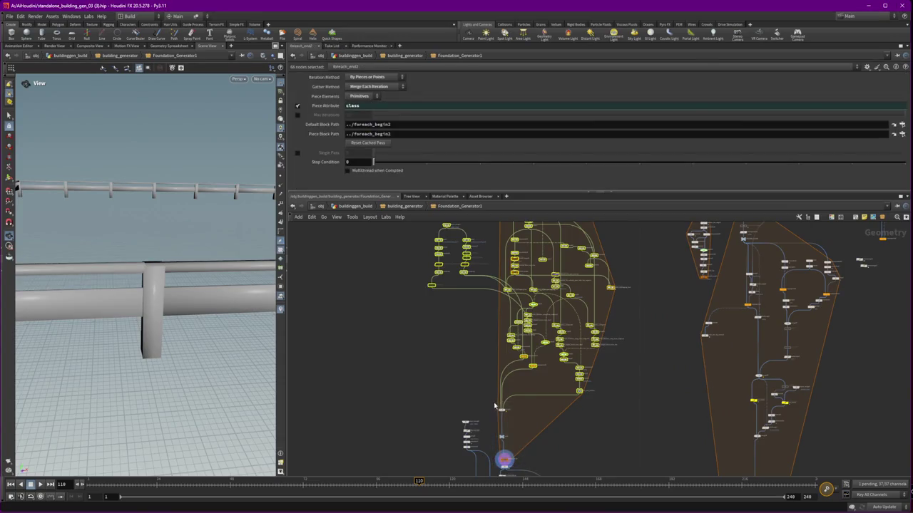
pyautogui.scroll(3, 564, 366)
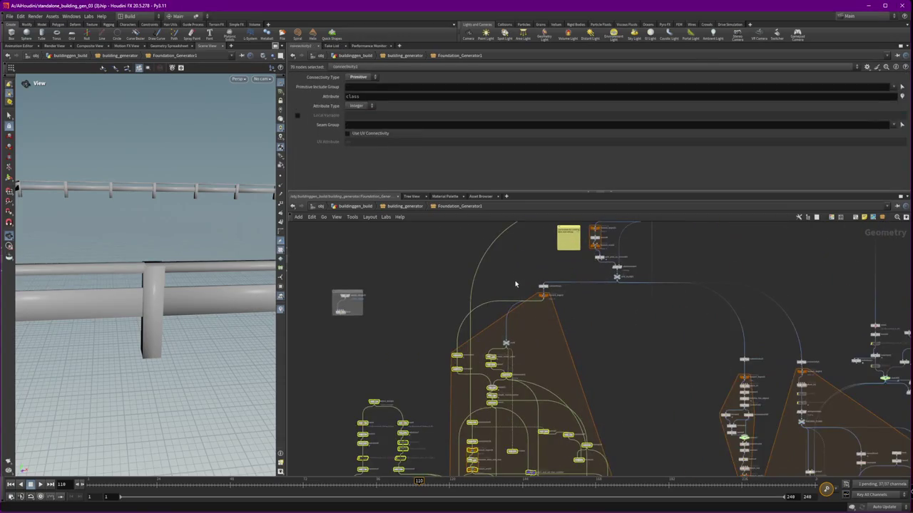
# Collapse the selected dock nodes into a subnet with Shift+C and move it up-right
pyautogui.hotkey('shift', 'c')
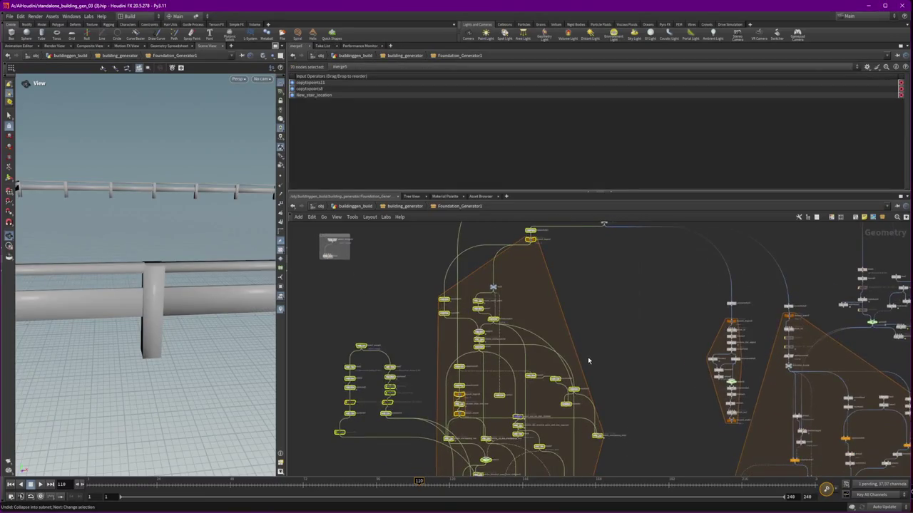
pyautogui.scroll(-2, 506, 291)
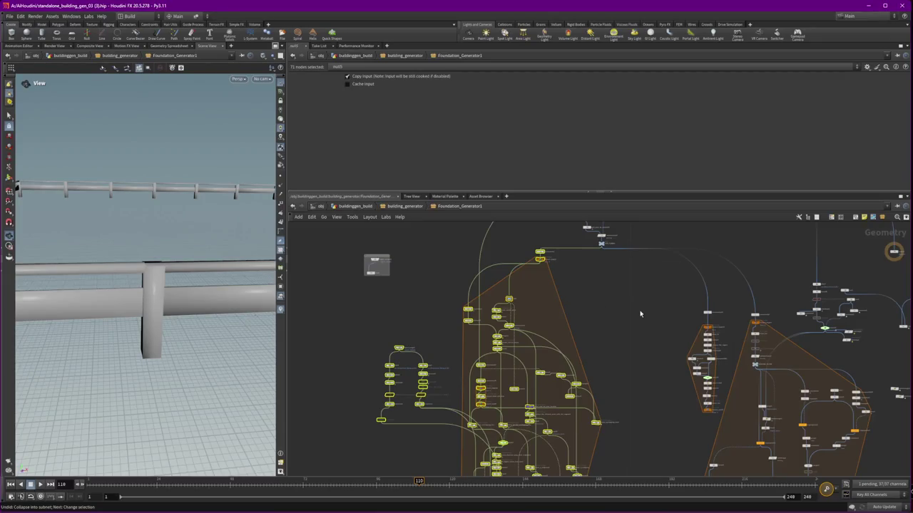
pyautogui.hotkey('shift', 'c')
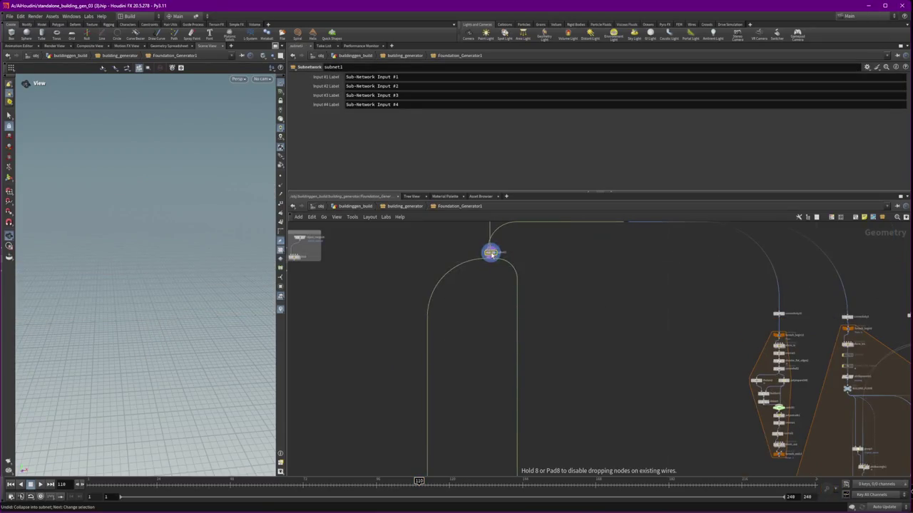
pyautogui.moveTo(493, 294); pyautogui.dragTo(554, 241)
pyautogui.scroll(-2, 628, 375)
pyautogui.moveTo(628, 375); pyautogui.dragTo(587, 317, button='middle')
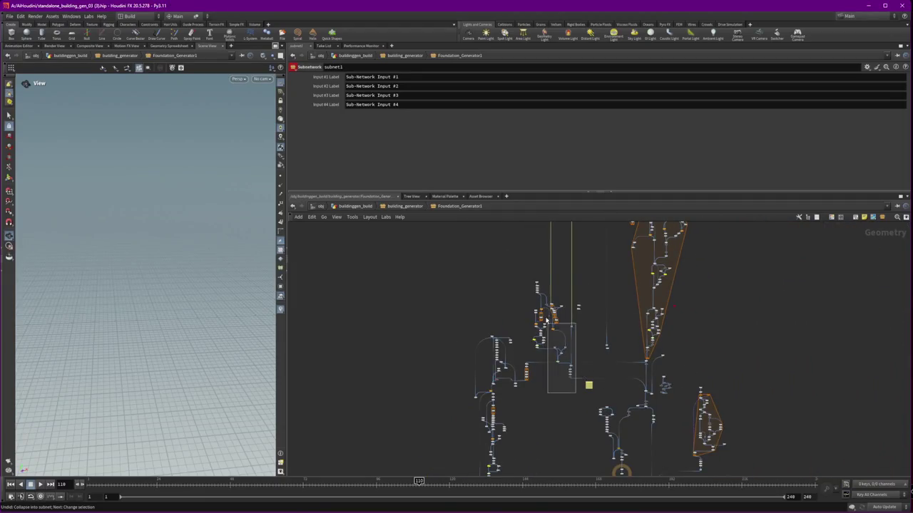
# Undo the last two changes and wrap the 51 selected nodes into the Dock subnet
pyautogui.scroll(3, 524, 423)
pyautogui.scroll(2, 512, 383)
pyautogui.scroll(3, 499, 381)
pyautogui.scroll(2, 478, 380)
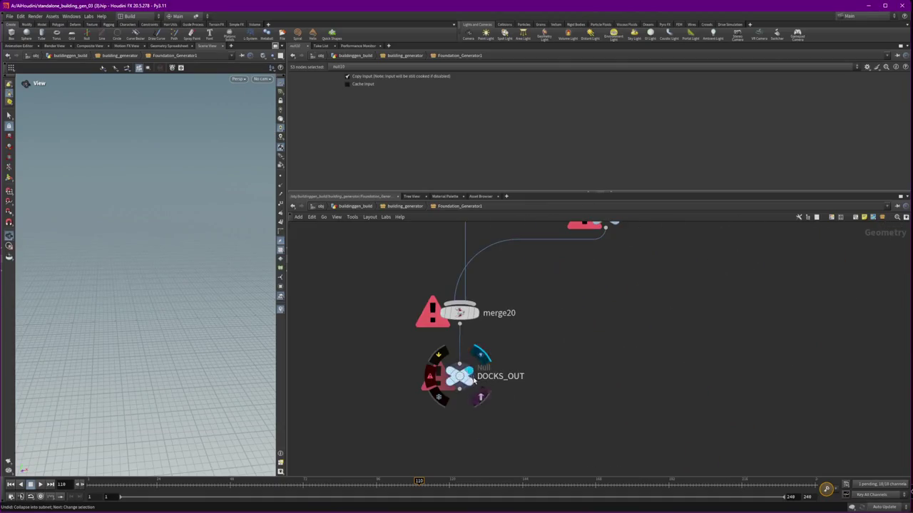
pyautogui.scroll(-5, 473, 382)
pyautogui.scroll(2, 536, 375)
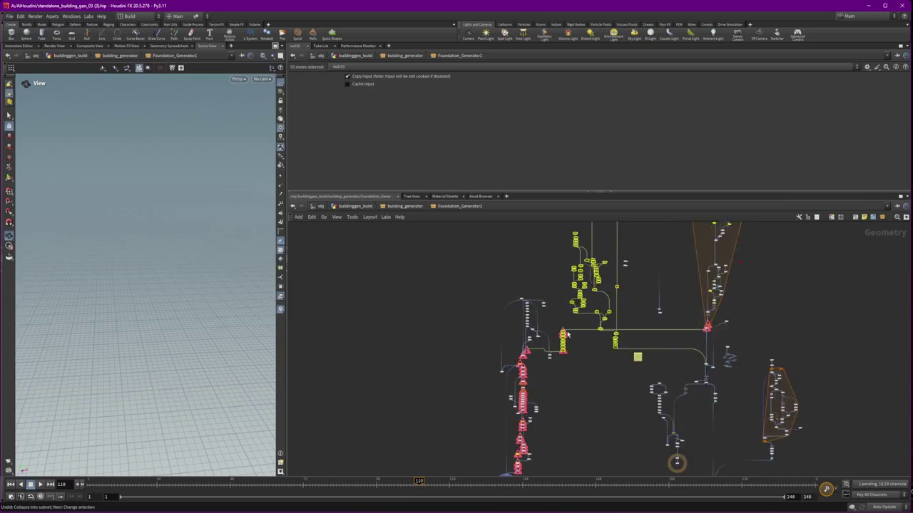
pyautogui.scroll(3, 568, 327)
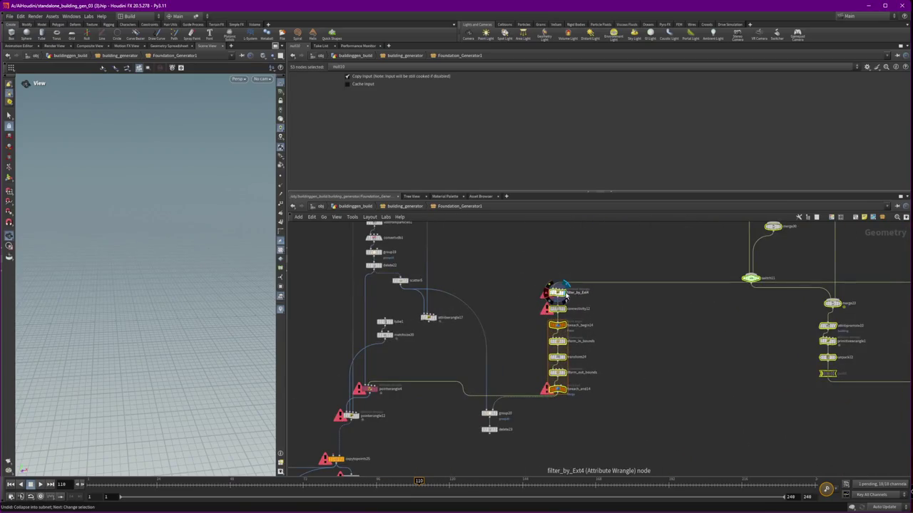
pyautogui.scroll(-2, 644, 440)
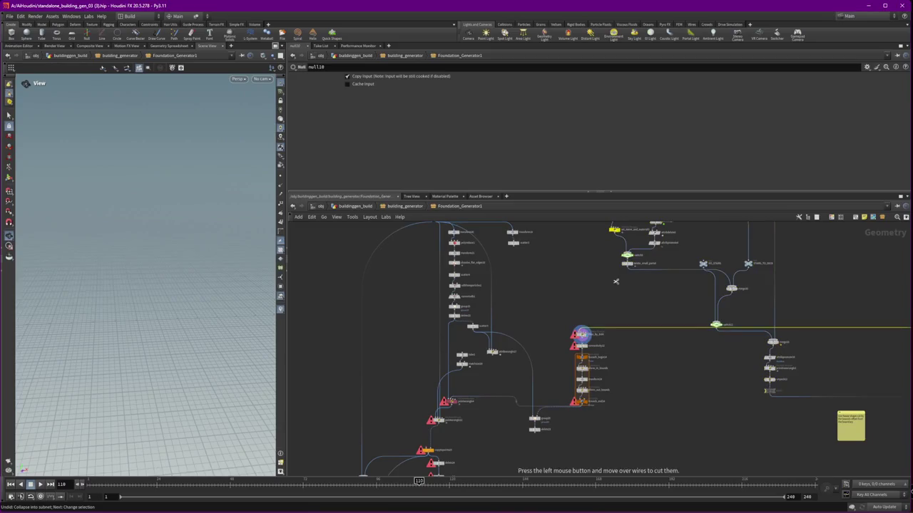
pyautogui.hotkey('ctrl', 'z')
pyautogui.hotkey('ctrl', 'z')
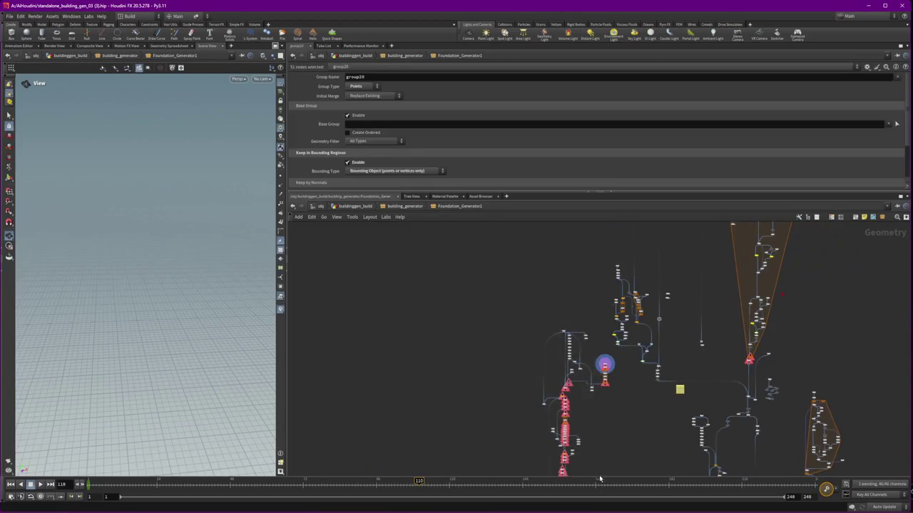
pyautogui.hotkey('ctrl', 'z')
pyautogui.hotkey('ctrl', 'z')
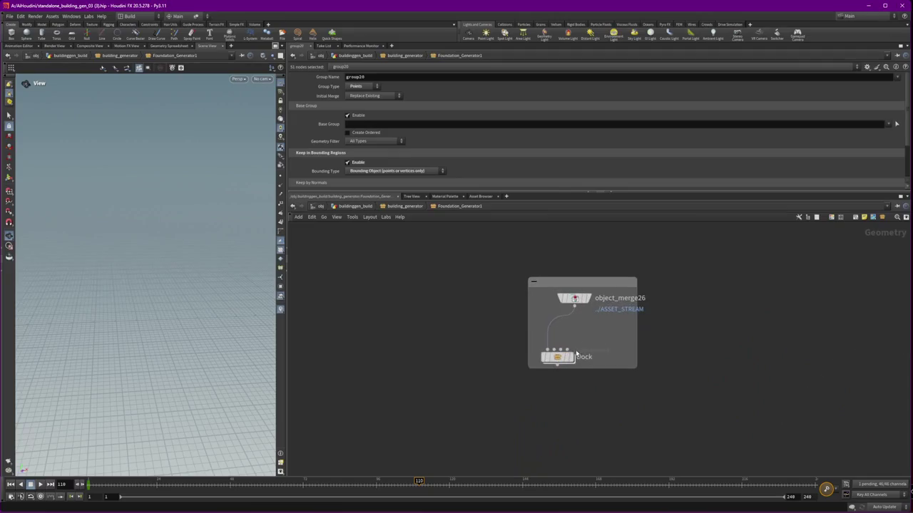
pyautogui.click(557, 357)
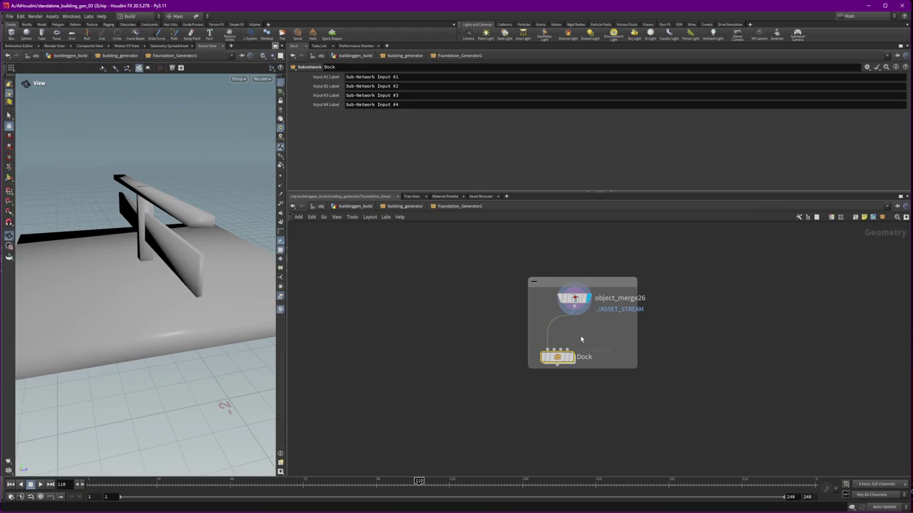
# Display the Dock subnet, dive inside, and frame the dock geometry
pyautogui.click(573, 356)
pyautogui.doubleClick(557, 356)
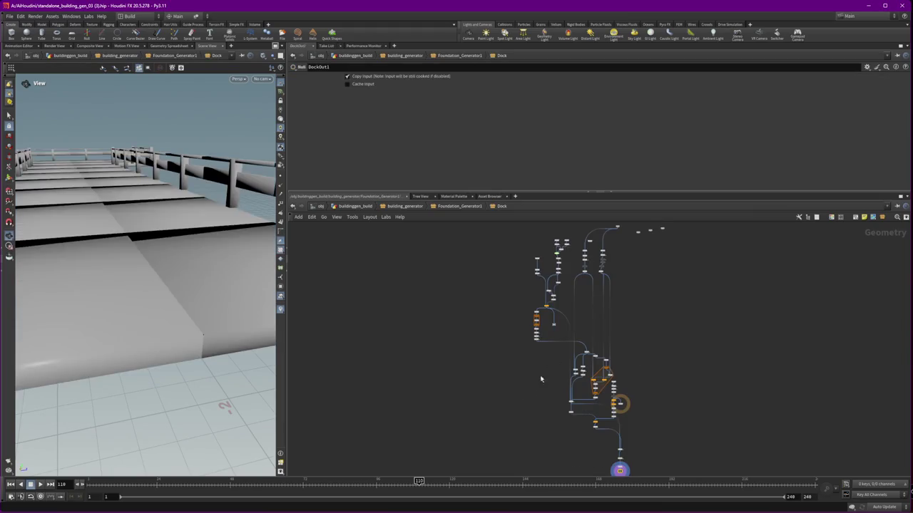
pyautogui.hotkey('space', 'h')
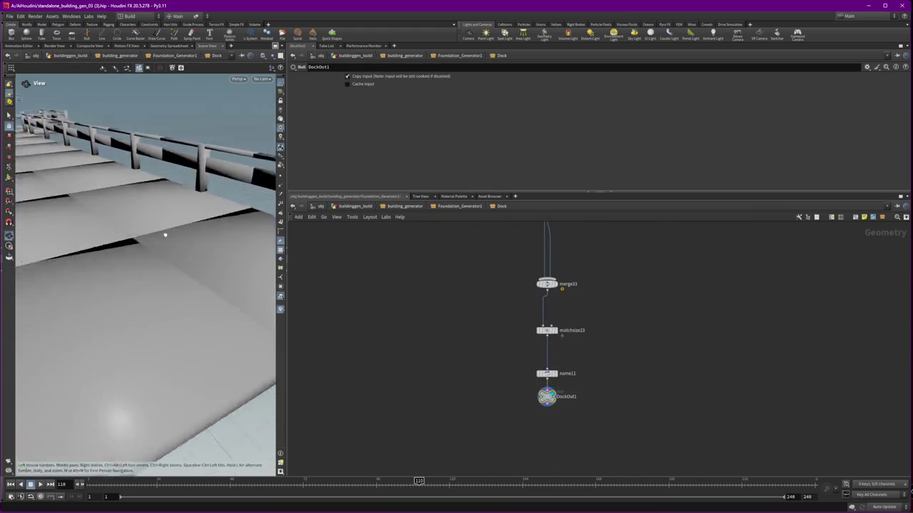
pyautogui.click(547, 390)
# Place output0 directly below DockOut1, wired to it
pyautogui.scroll(-3, 477, 412)
pyautogui.scroll(-3, 491, 357)
pyautogui.scroll(3, 487, 334)
pyautogui.moveTo(476, 330); pyautogui.dragTo(672, 306)
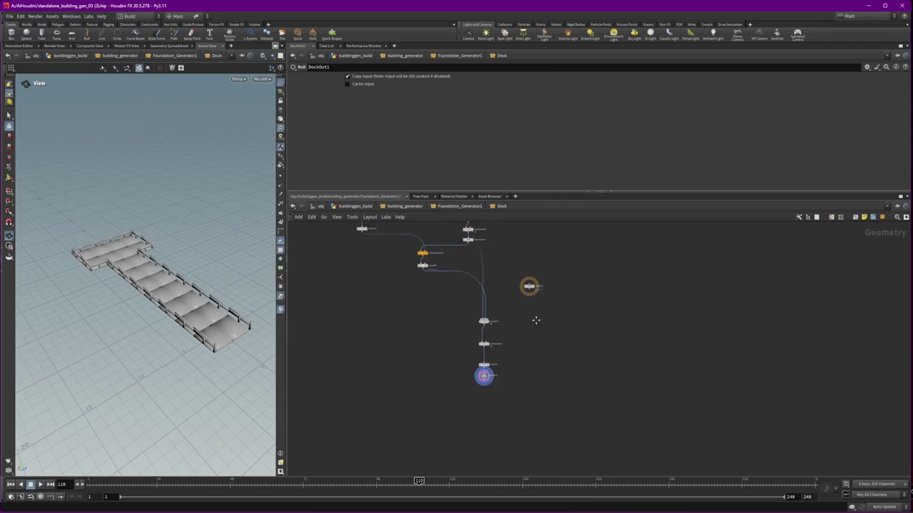
pyautogui.moveTo(531, 287); pyautogui.dragTo(483, 385)
# Return to Foundation_Generator1 and view the foundation tiles low, then from the top
pyautogui.scroll(2, 489, 382)
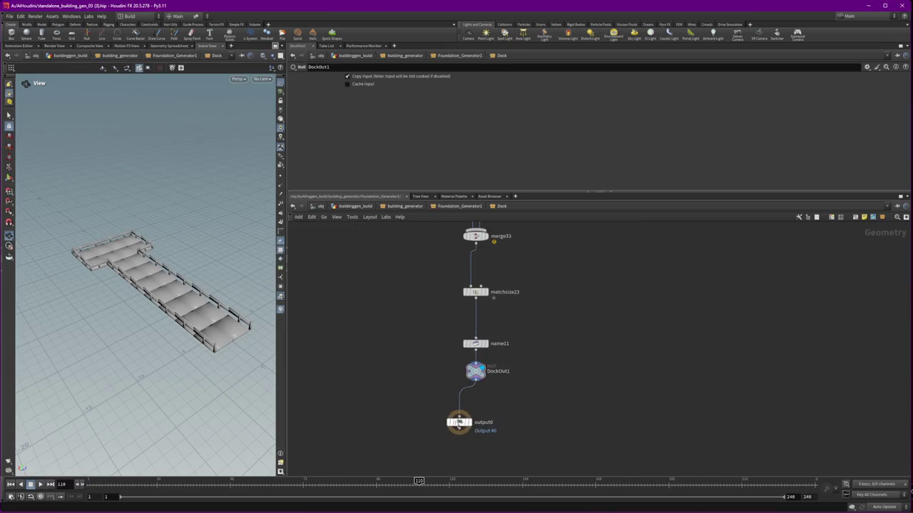
pyautogui.click(468, 207)
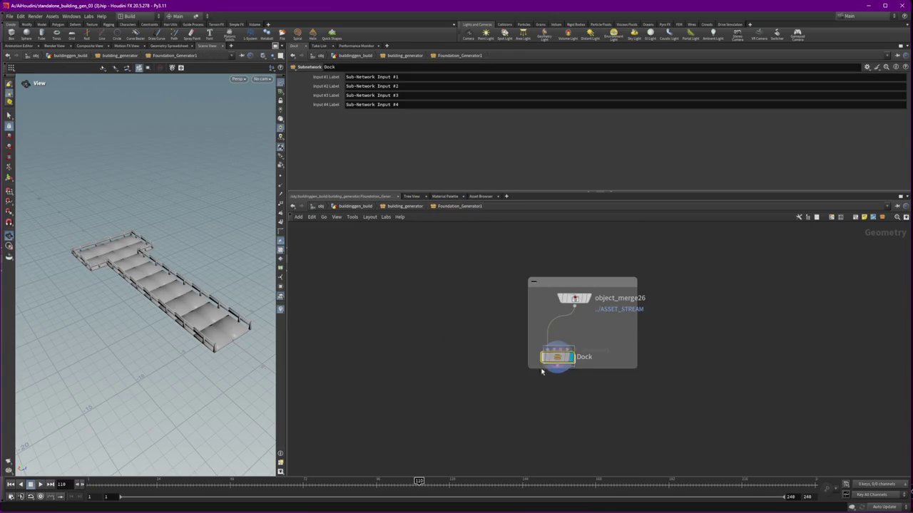
pyautogui.moveTo(214, 257); pyautogui.dragTo(214, 292)
pyautogui.hotkey('space', '2')
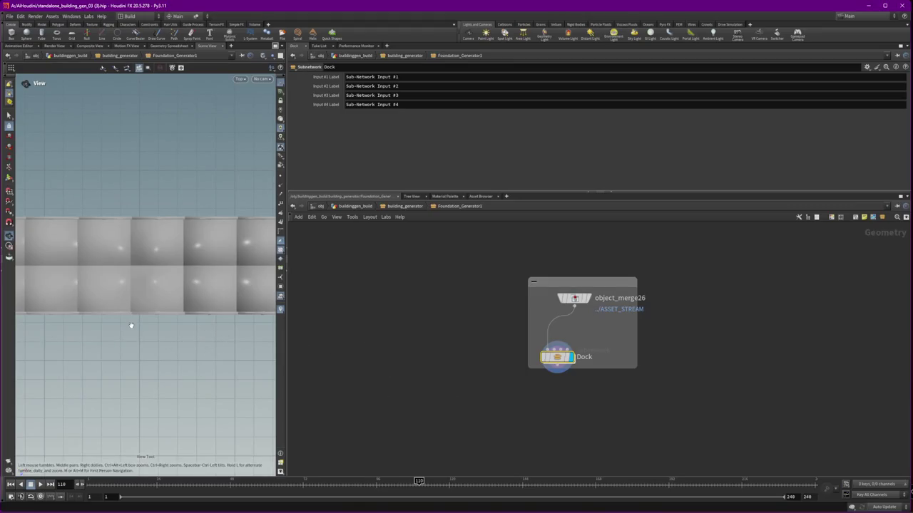
# Zoom out, switch to the Front view, and check the viewport camera list
pyautogui.scroll(-2, 153, 217)
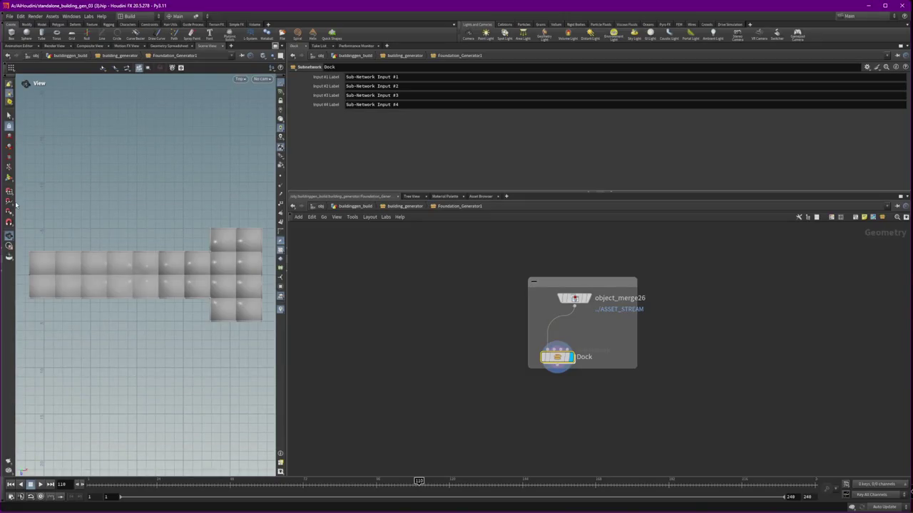
pyautogui.hotkey('space', '3')
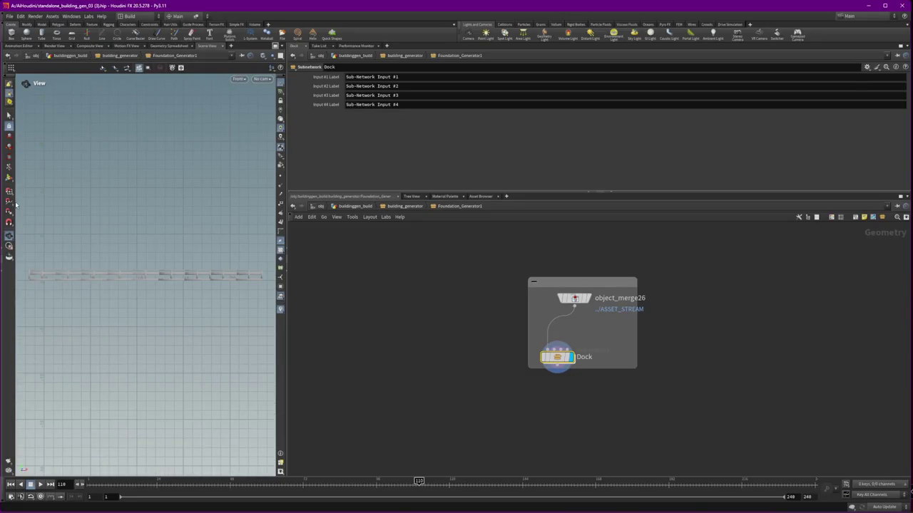
pyautogui.click(238, 79)
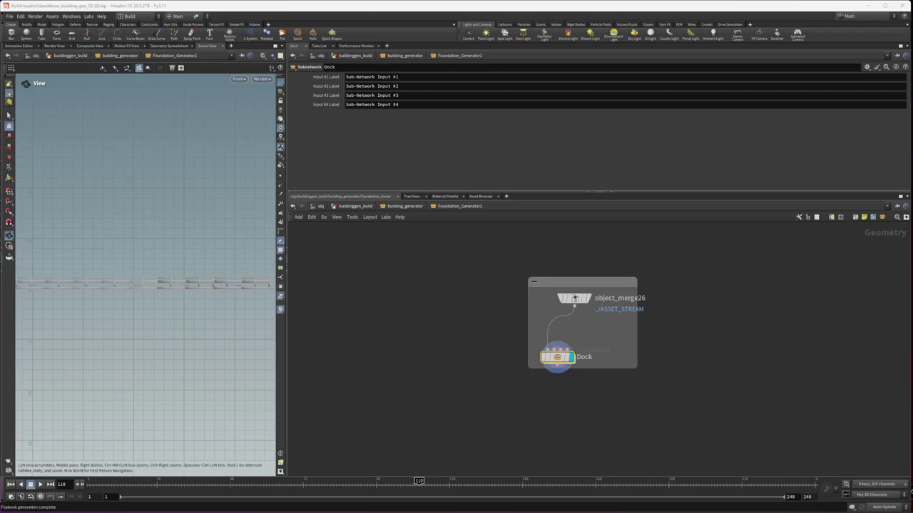
pyautogui.click(175, 317)
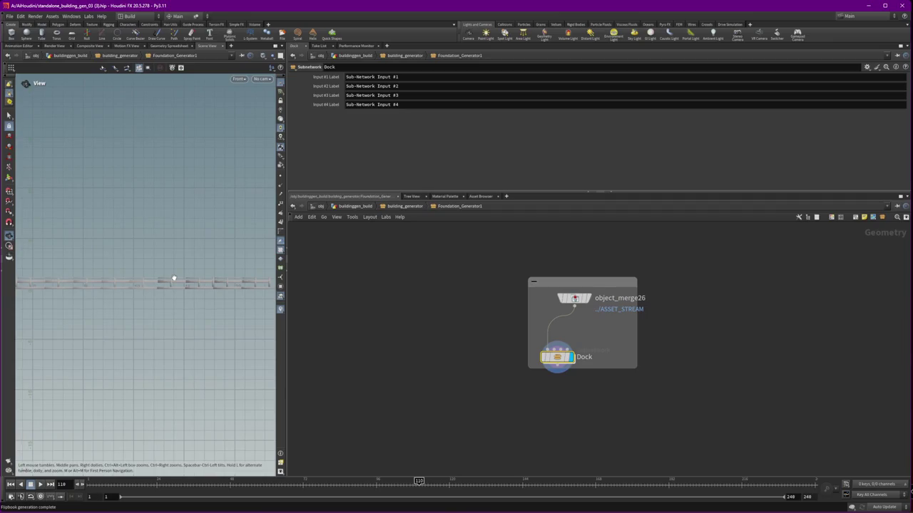
# Zoom around the network and display unpack12's unpacked result
pyautogui.scroll(-1, 174, 278)
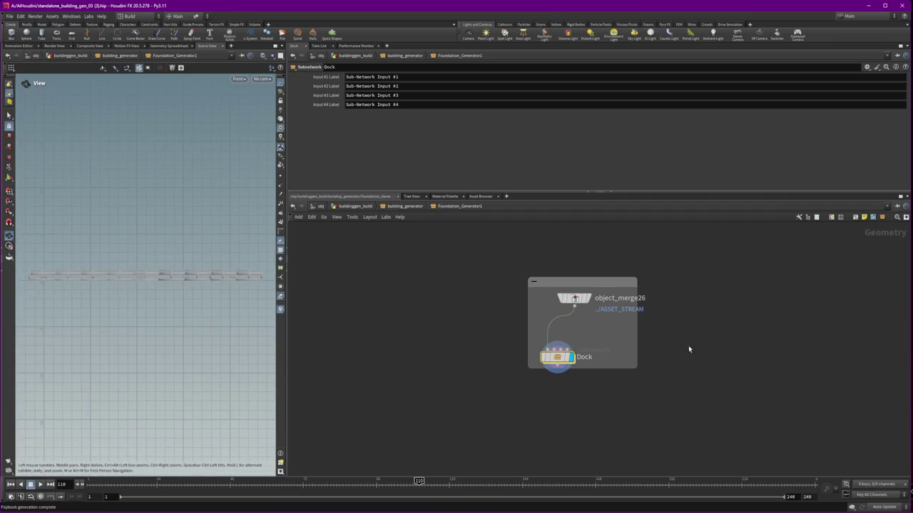
pyautogui.scroll(-3, 713, 387)
pyautogui.scroll(-2, 652, 320)
pyautogui.scroll(-2, 571, 297)
pyautogui.scroll(3, 571, 296)
pyautogui.scroll(-2, 579, 285)
pyautogui.scroll(3, 579, 399)
pyautogui.scroll(1, 579, 385)
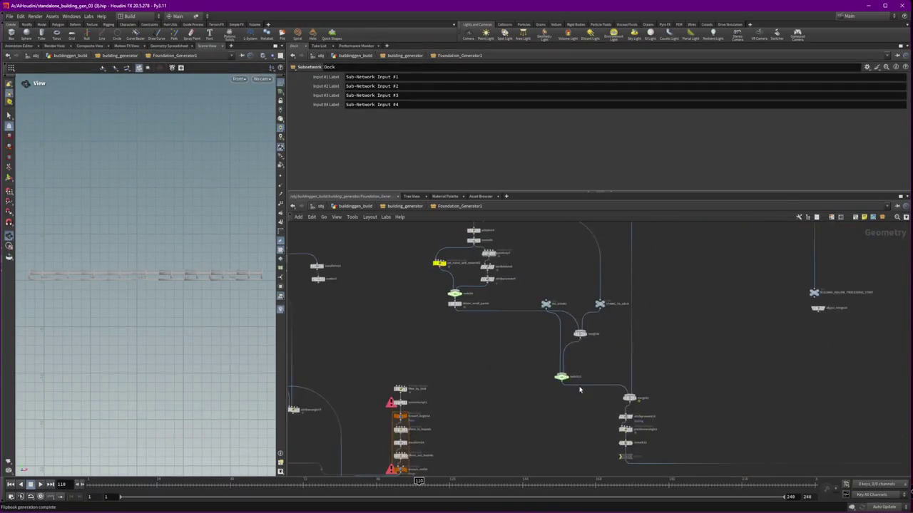
pyautogui.scroll(2, 578, 385)
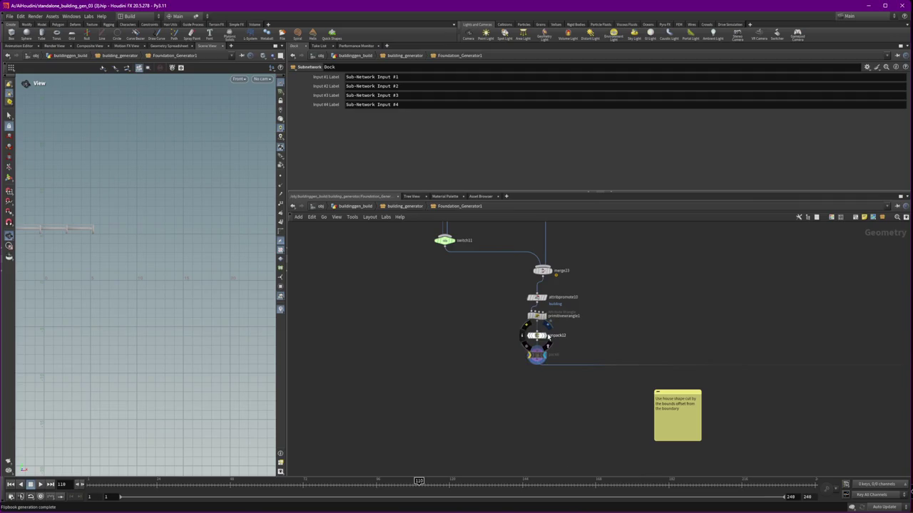
pyautogui.click(548, 337)
pyautogui.click(549, 339)
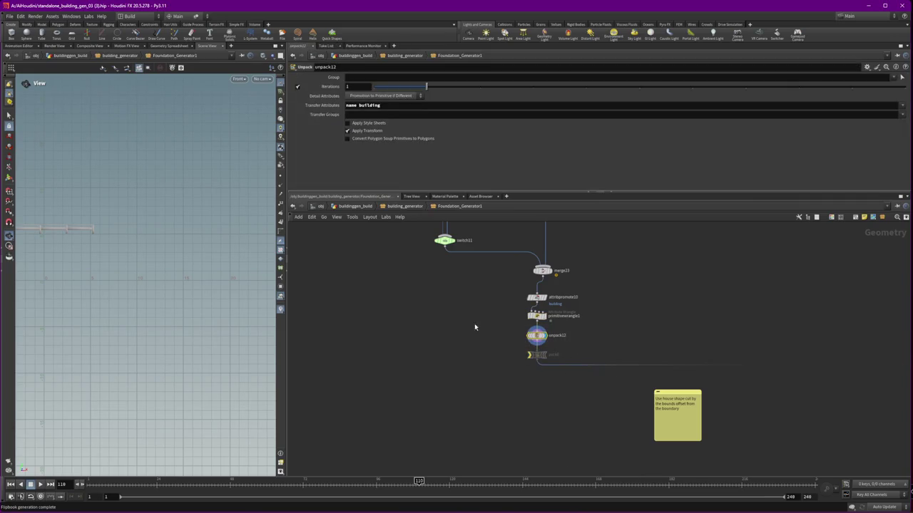
# Display merge1's combined geometry, viewing it from Top then in Perspective
pyautogui.scroll(-3, 475, 327)
pyautogui.moveTo(768, 358); pyautogui.dragTo(535, 350, button='middle')
pyautogui.scroll(3, 501, 354)
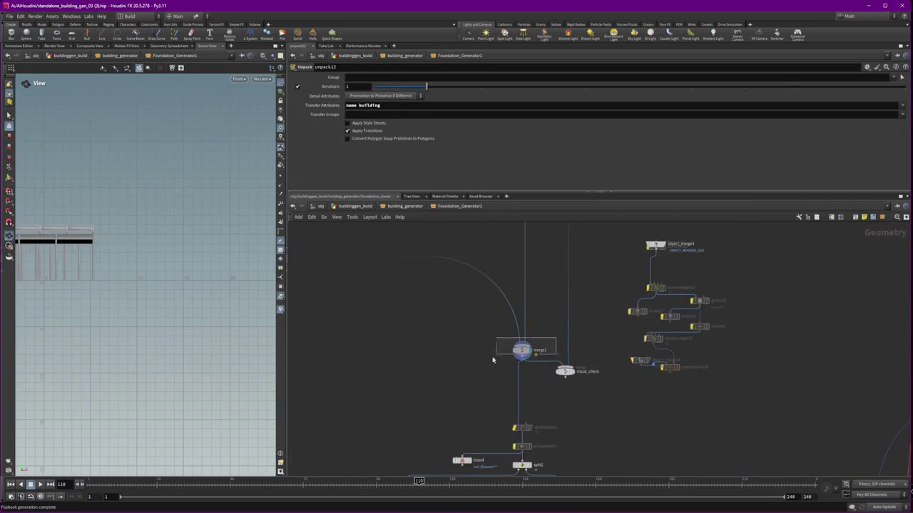
pyautogui.click(519, 351)
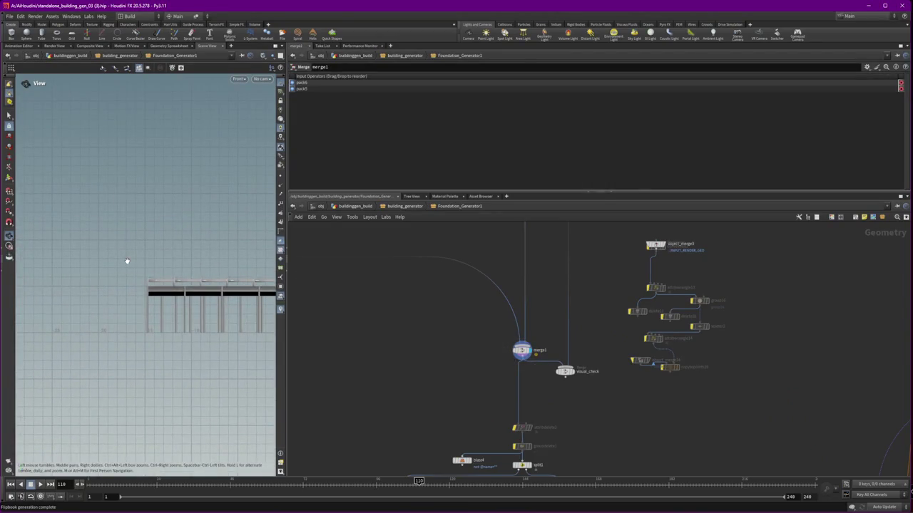
pyautogui.hotkey('space', '2')
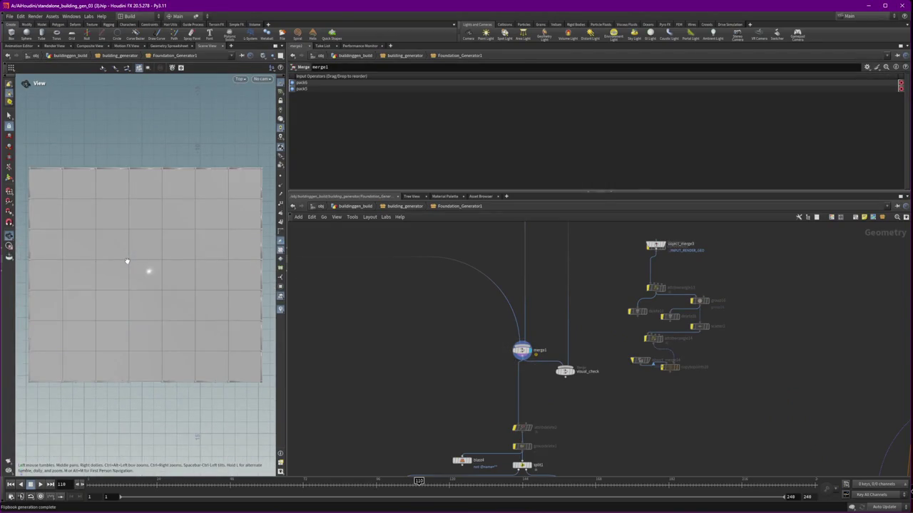
pyautogui.hotkey('space', '1')
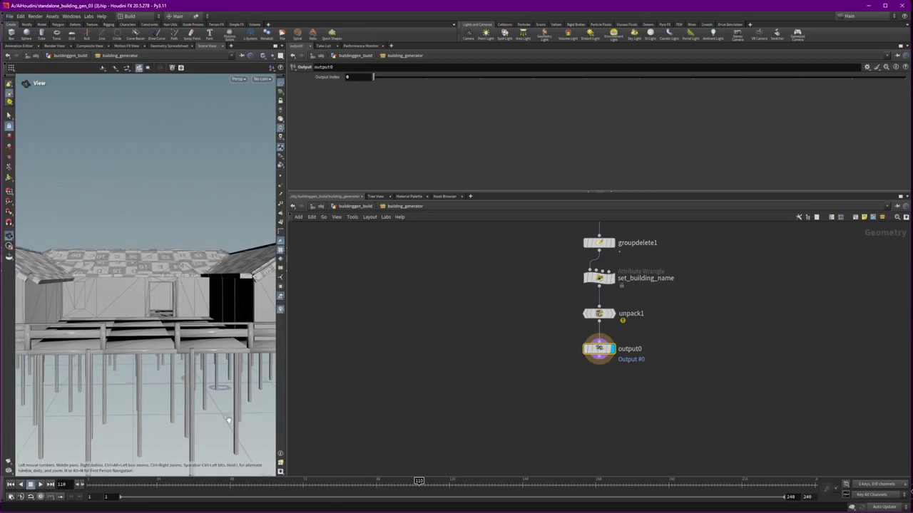
pyautogui.click(72, 508)
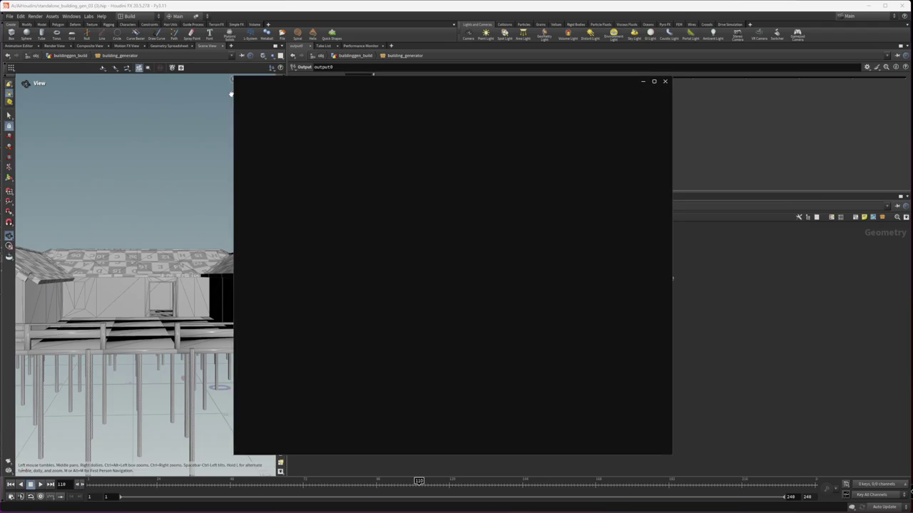
# Enlarge the Epic Games Launcher window, then close it from the taskbar
pyautogui.moveTo(235, 78); pyautogui.dragTo(73, 42)
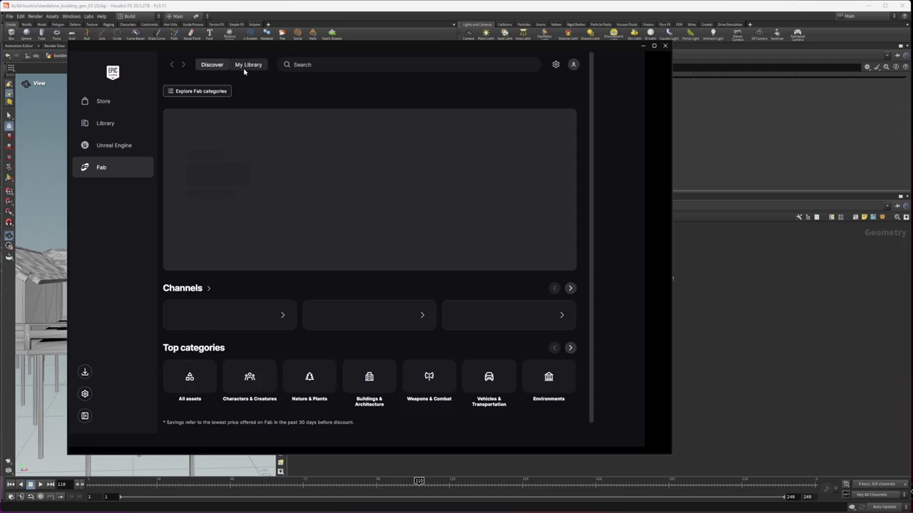
pyautogui.rightClick(239, 512)
pyautogui.click(242, 502)
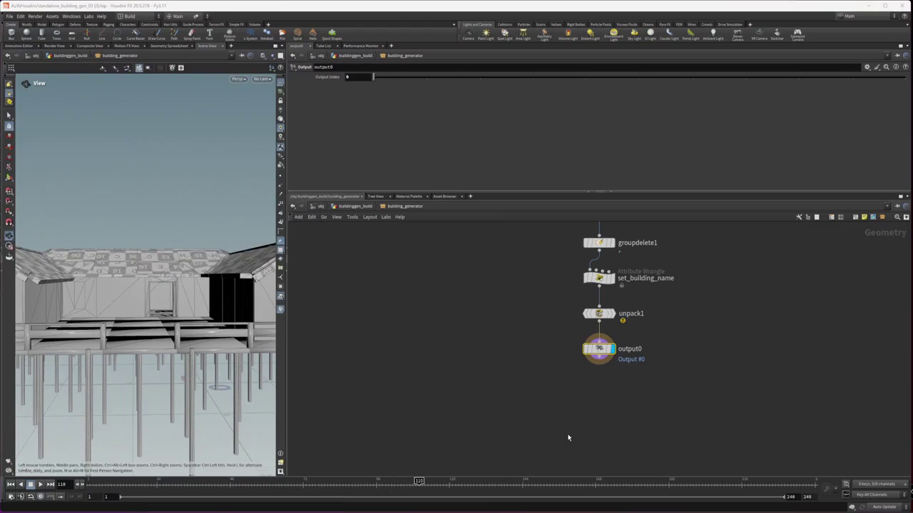
# Relaunch the Epic Games Launcher from the taskbar and dismiss the system search
pyautogui.rightClick(856, 509)
pyautogui.click(859, 504)
pyautogui.press('super')
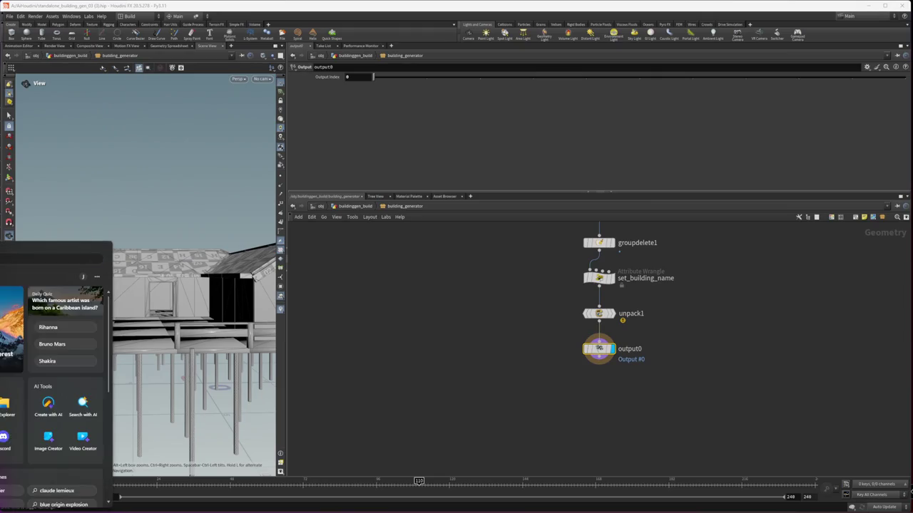
pyautogui.press('Return')
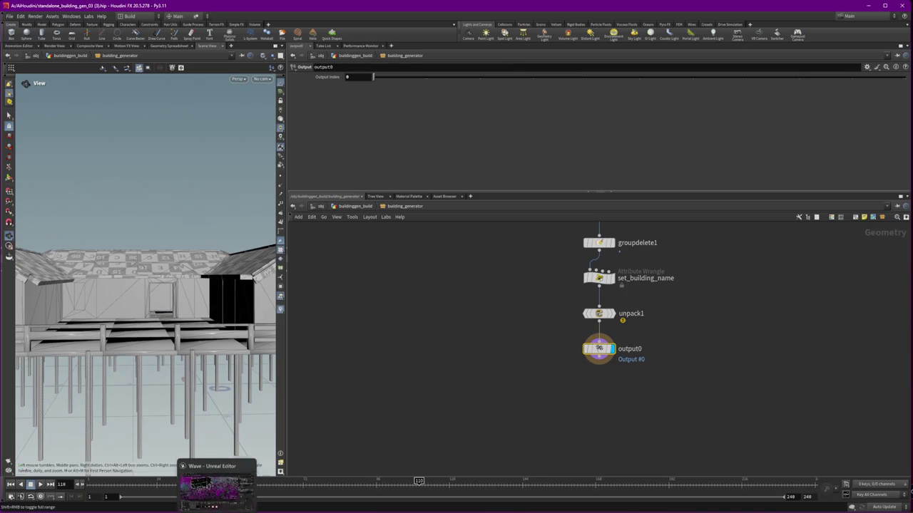
# Check the Unreal Editor window, then bring Houdini back to the front
pyautogui.click(217, 482)
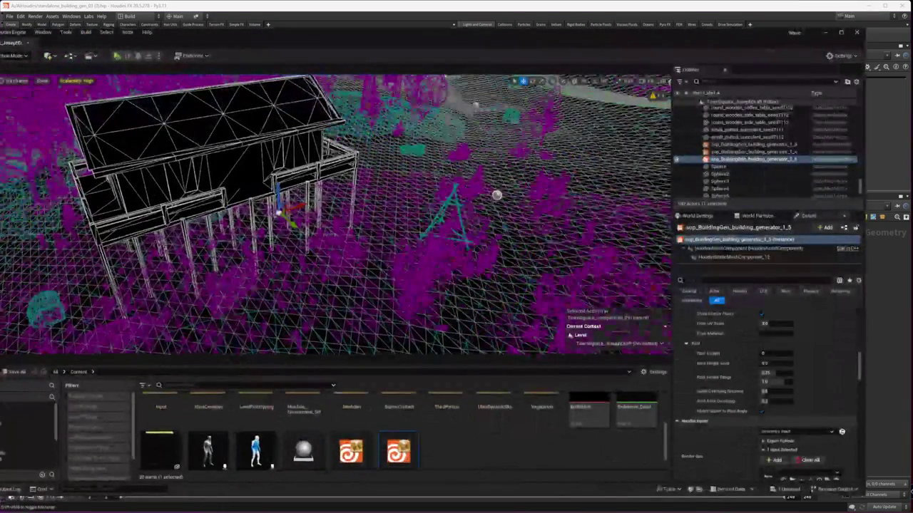
pyautogui.rightClick(236, 511)
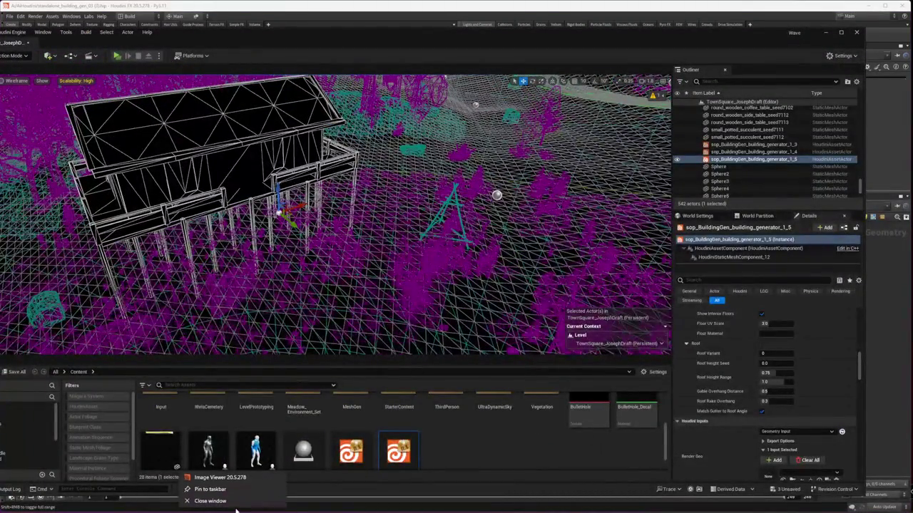
pyautogui.press('Escape')
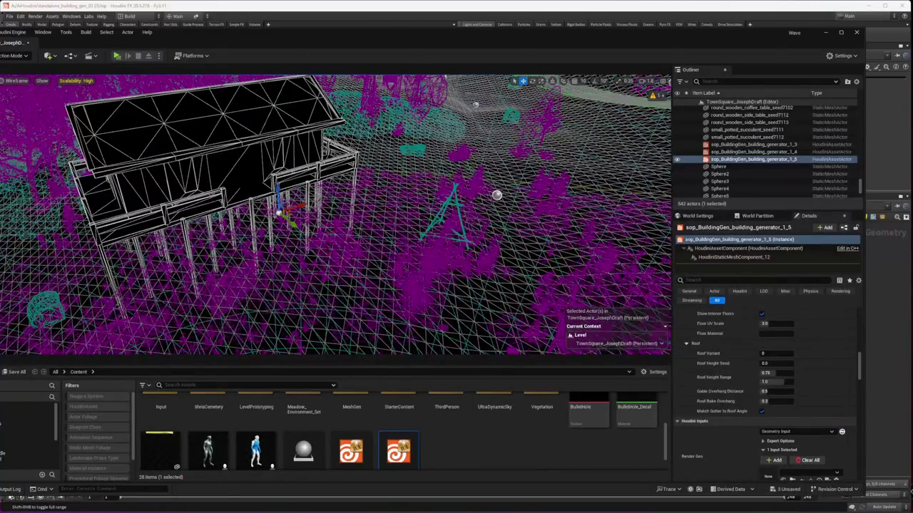
pyautogui.click(299, 10)
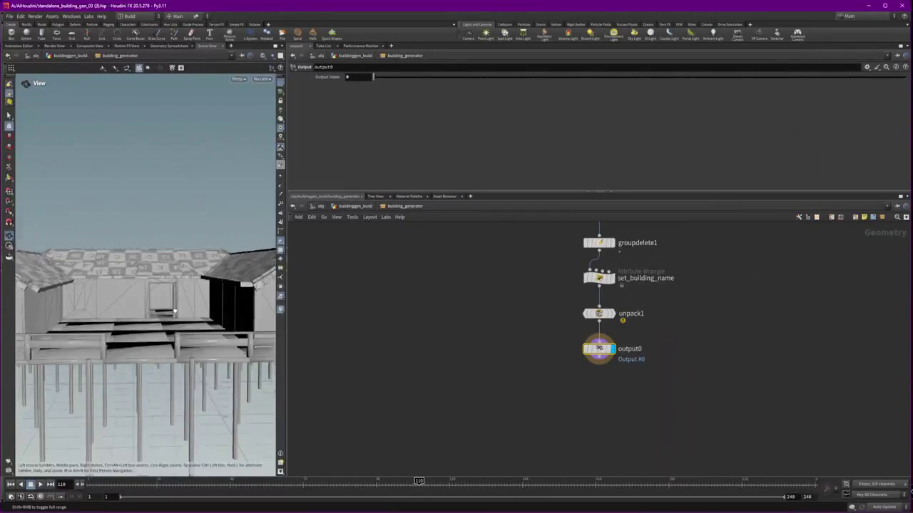
# Frame all nodes and list SHAPEGEN_CONTROLS' Shape Type choices, currently H / I-shape
pyautogui.press('h')
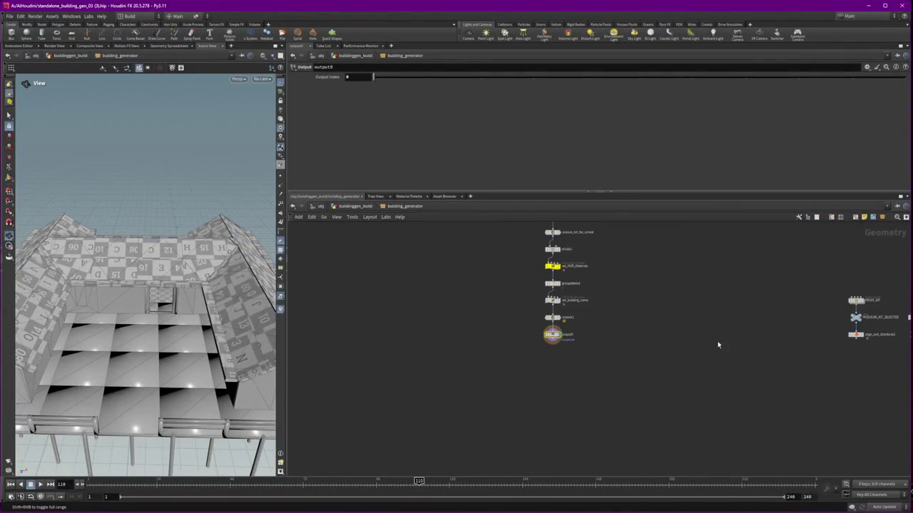
pyautogui.click(722, 308)
pyautogui.click(365, 103)
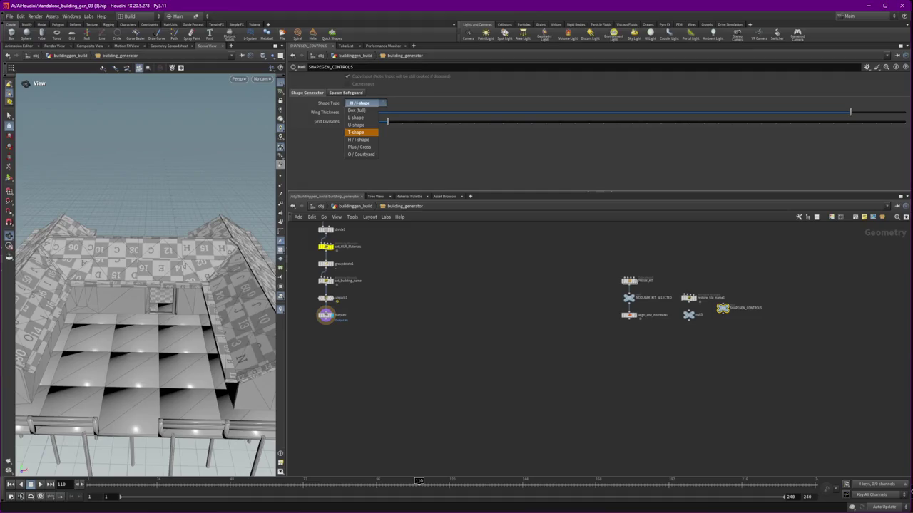
# Try the O / Courtyard footprint and raise End Divisions to 5
pyautogui.press('super')
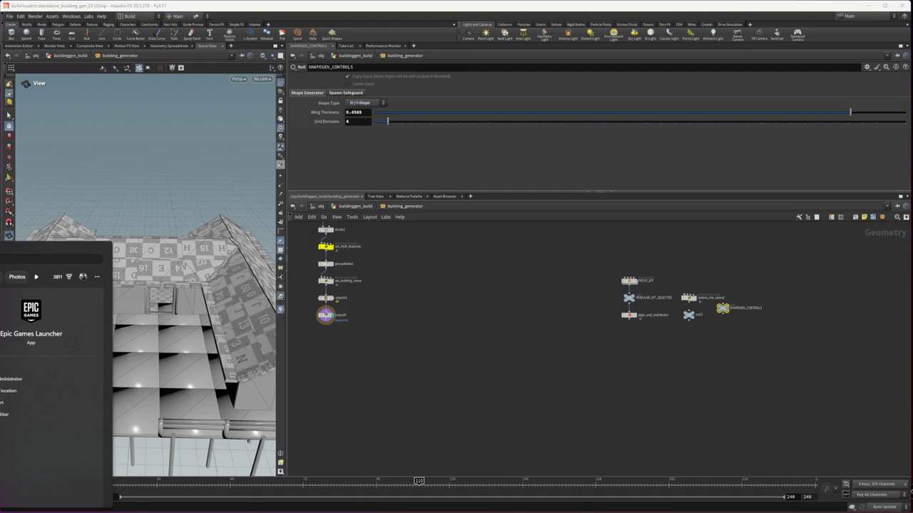
pyautogui.press('Escape')
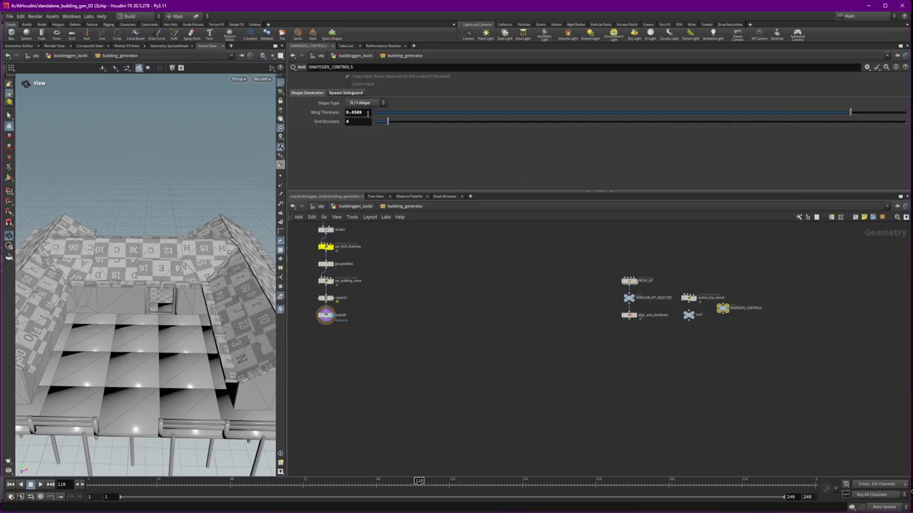
pyautogui.click(362, 102)
pyautogui.click(361, 156)
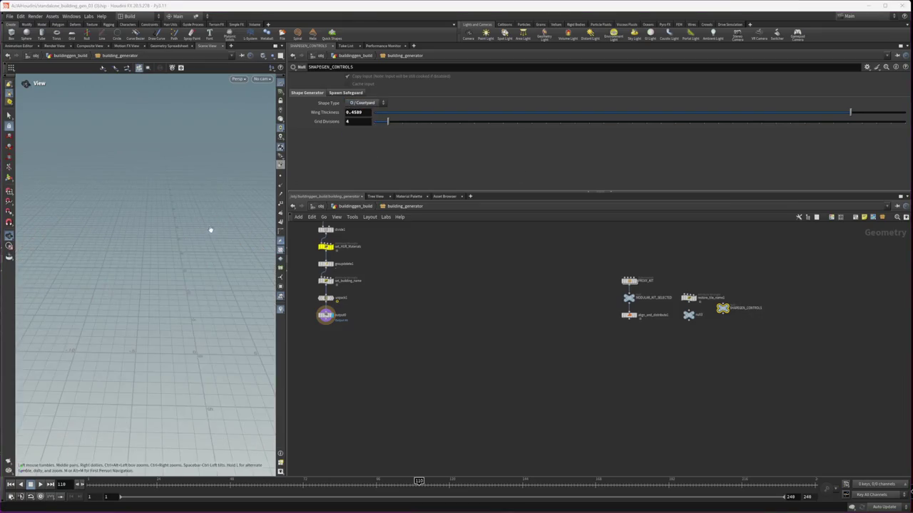
pyautogui.moveTo(416, 123); pyautogui.dragTo(402, 125)
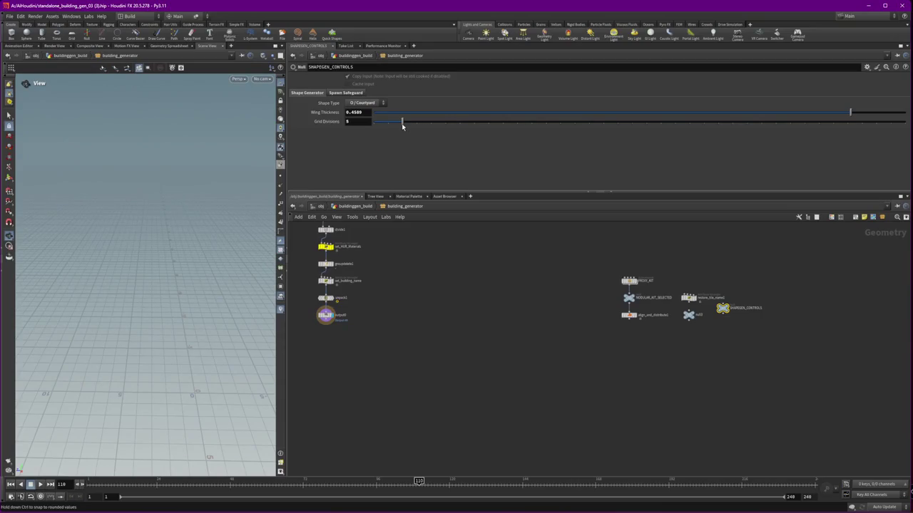
# Set Wing Thickness to 0.4928 and Shape Type to T-shape, then view the whole house
pyautogui.click(678, 113)
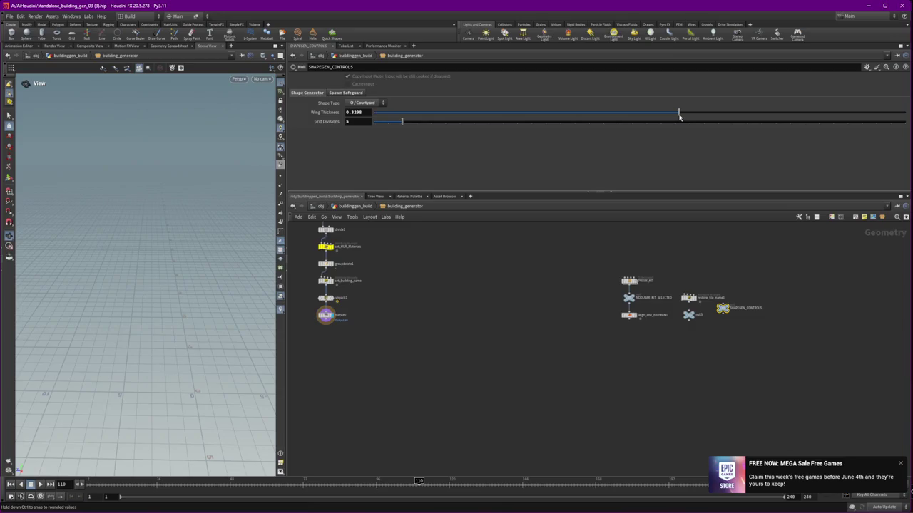
pyautogui.click(897, 114)
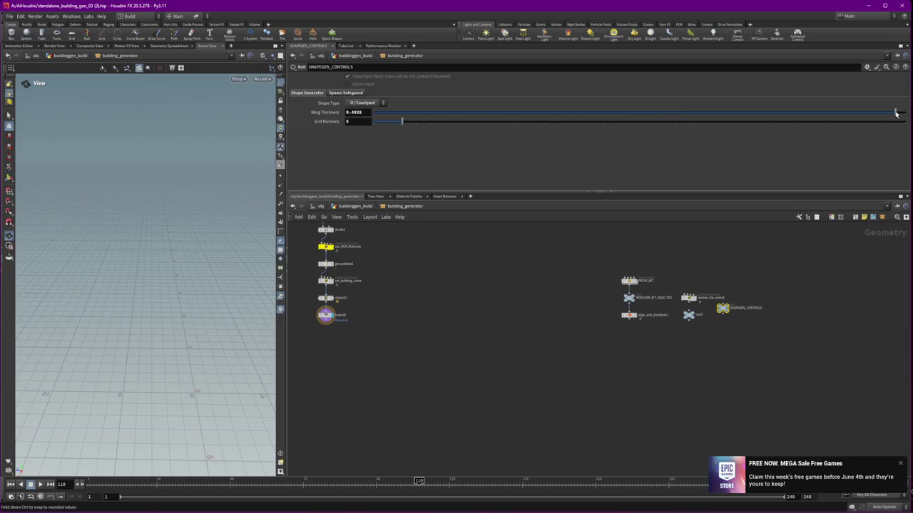
pyautogui.click(363, 104)
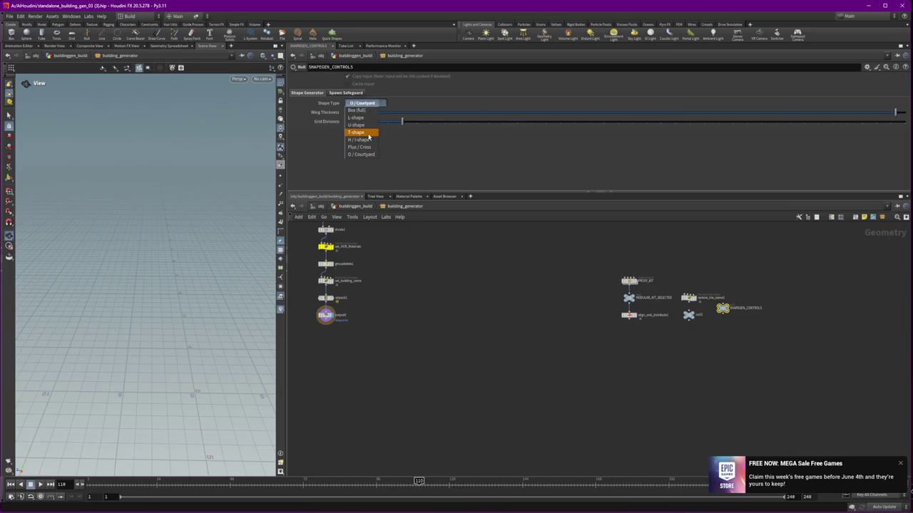
pyautogui.click(368, 134)
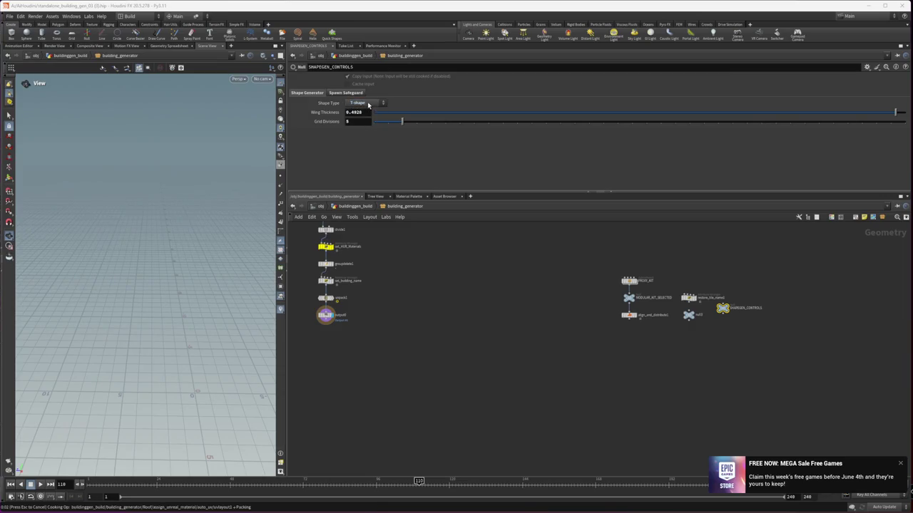
pyautogui.moveTo(142, 285)
pyautogui.mouseDown()
pyautogui.moveTo(215, 229)
pyautogui.moveTo(134, 194)
pyautogui.moveTo(250, 193)
pyautogui.moveTo(213, 214)
pyautogui.mouseUp()
pyautogui.scroll(2, 413, 265)
pyautogui.scroll(2, 410, 276)
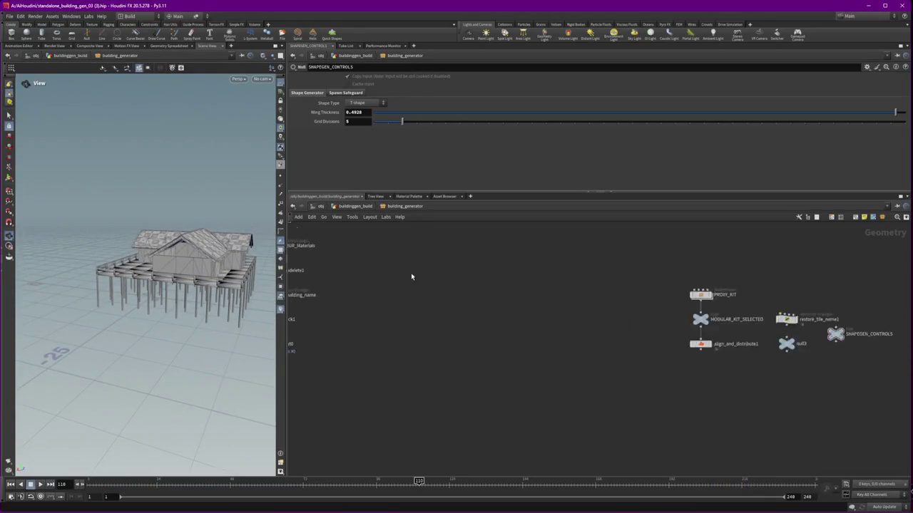
pyautogui.scroll(-3, 411, 276)
pyautogui.scroll(-2, 503, 301)
pyautogui.scroll(3, 562, 457)
# Enter the Walls subnet and display copytopoints_walls1, then boolean3's roof piece
pyautogui.doubleClick(535, 354)
pyautogui.scroll(3, 535, 354)
pyautogui.scroll(2, 492, 353)
pyautogui.click(459, 351)
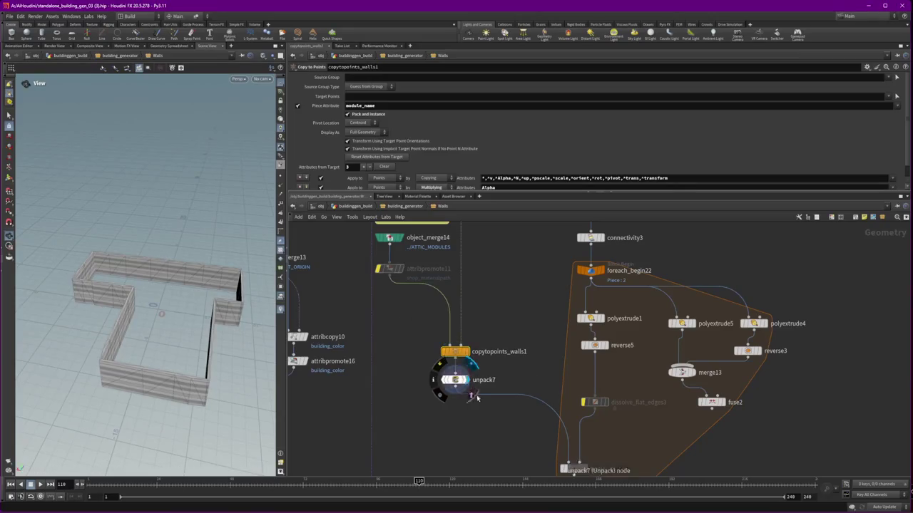
pyautogui.moveTo(474, 393); pyautogui.dragTo(385, 301, button='middle')
pyautogui.click(496, 363)
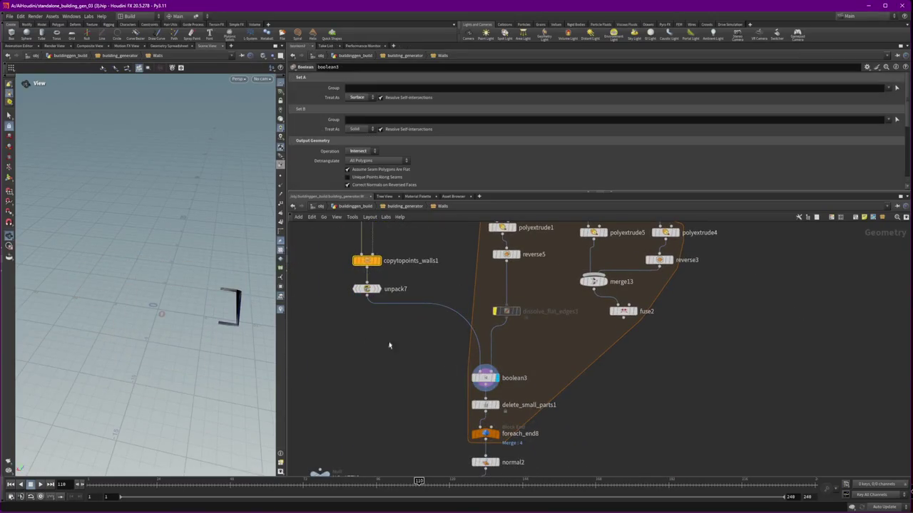
pyautogui.moveTo(172, 335); pyautogui.dragTo(142, 299)
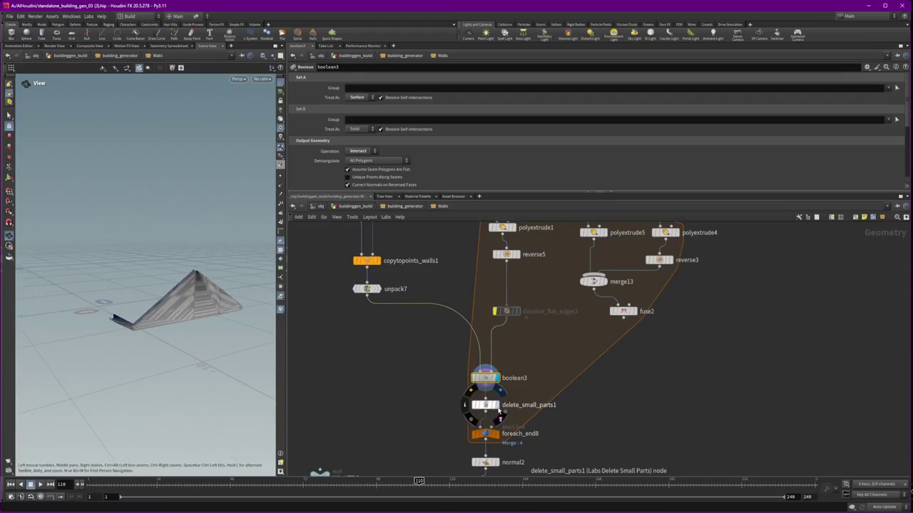
# Display foreach_end8's output and inspect the foreach_begin22, connectivity3 and reverse5 settings
pyautogui.click(487, 434)
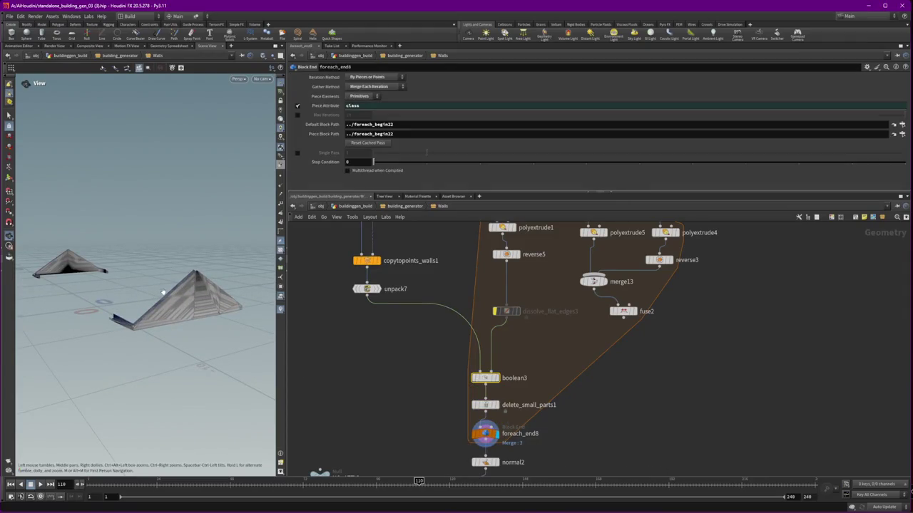
pyautogui.moveTo(163, 293); pyautogui.dragTo(107, 285)
pyautogui.scroll(3, 527, 303)
pyautogui.click(497, 286)
pyautogui.click(497, 253)
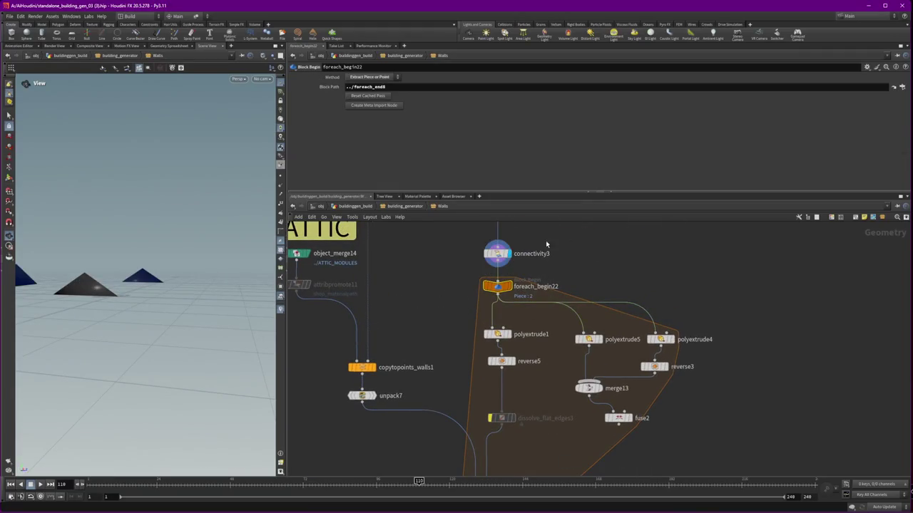
pyautogui.click(497, 286)
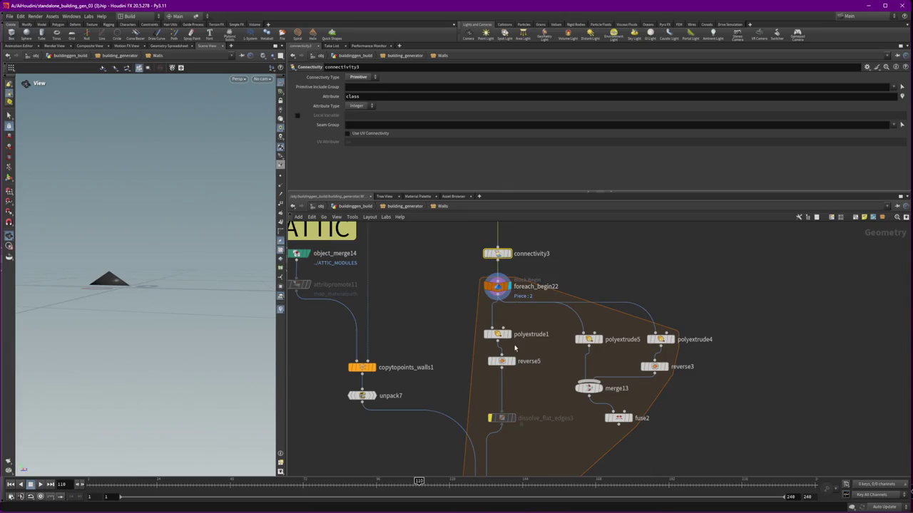
pyautogui.click(497, 334)
pyautogui.click(501, 361)
pyautogui.moveTo(162, 274)
pyautogui.mouseDown()
pyautogui.moveTo(151, 262)
pyautogui.moveTo(161, 276)
pyautogui.mouseUp()
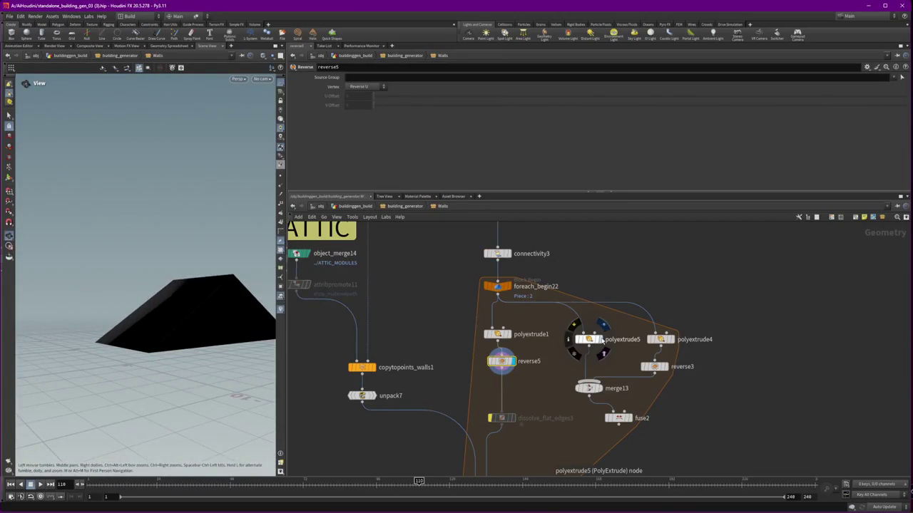
# Compare polyextrude5 and reverse5 outputs, return the display to boolean3, and select foreach_end8
pyautogui.click(603, 341)
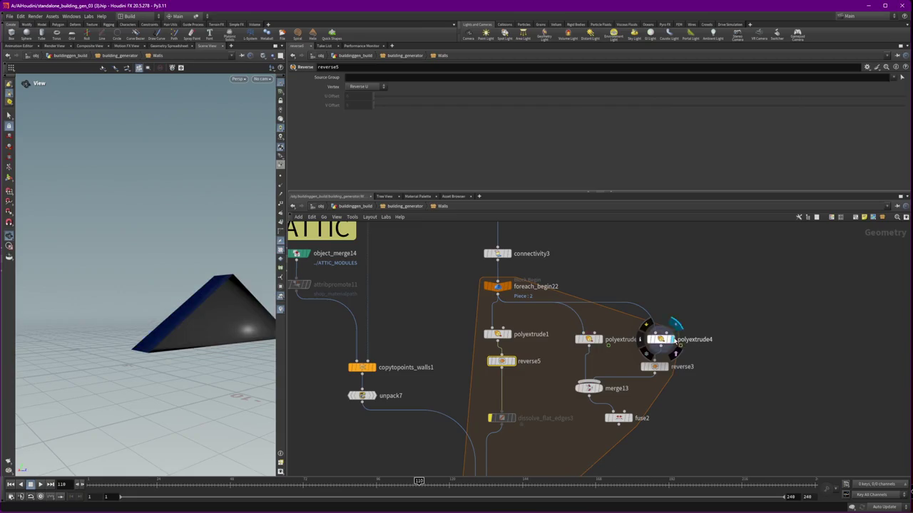
pyautogui.click(512, 360)
pyautogui.moveTo(542, 406); pyautogui.dragTo(559, 294, button='middle')
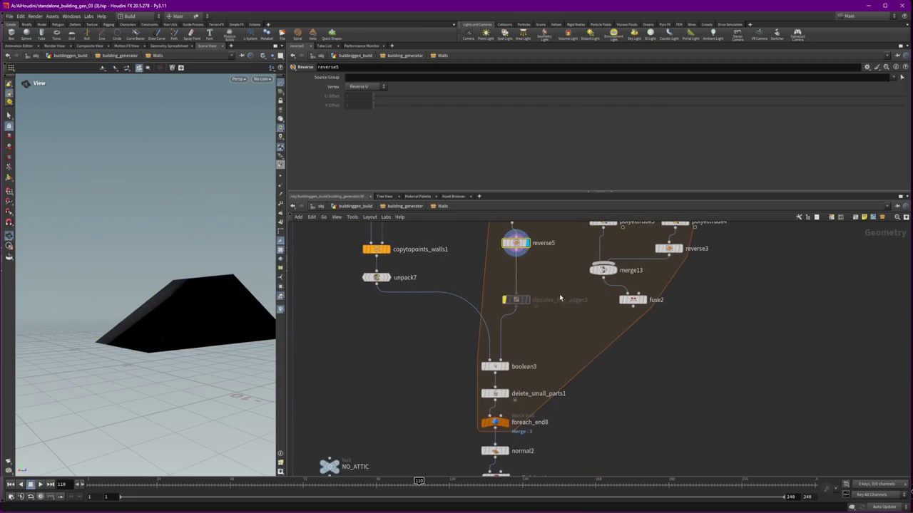
pyautogui.click(506, 367)
pyautogui.moveTo(454, 348); pyautogui.dragTo(553, 372)
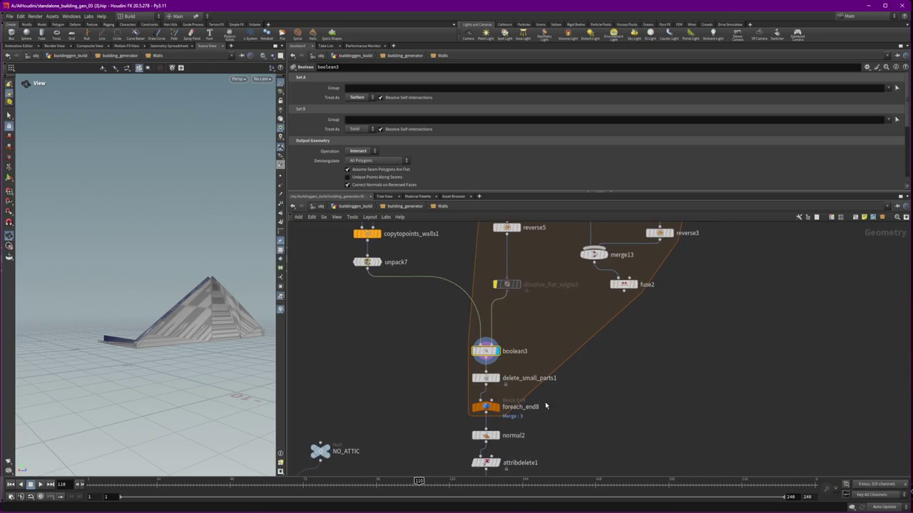
pyautogui.click(485, 407)
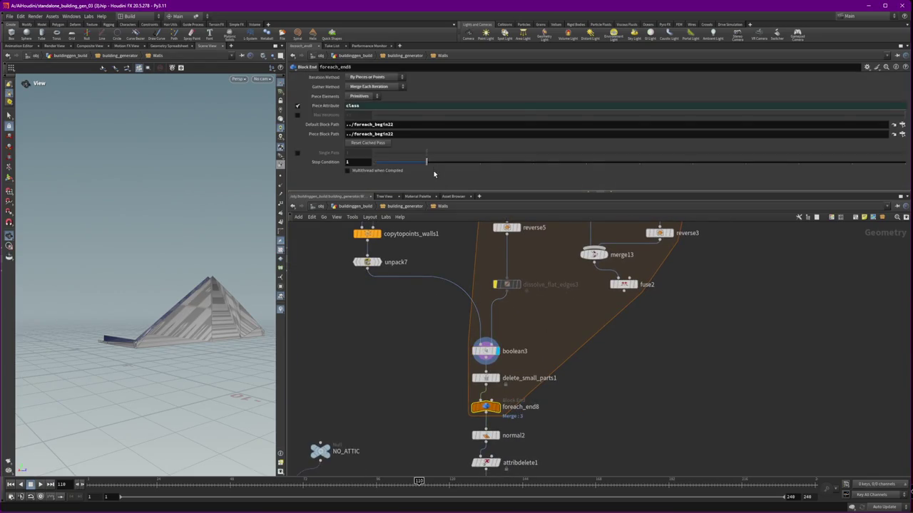
# Test foreach_end8's Stop Condition at 2, 1 and 0 while checking the loop output
pyautogui.moveTo(427, 162); pyautogui.dragTo(479, 162)
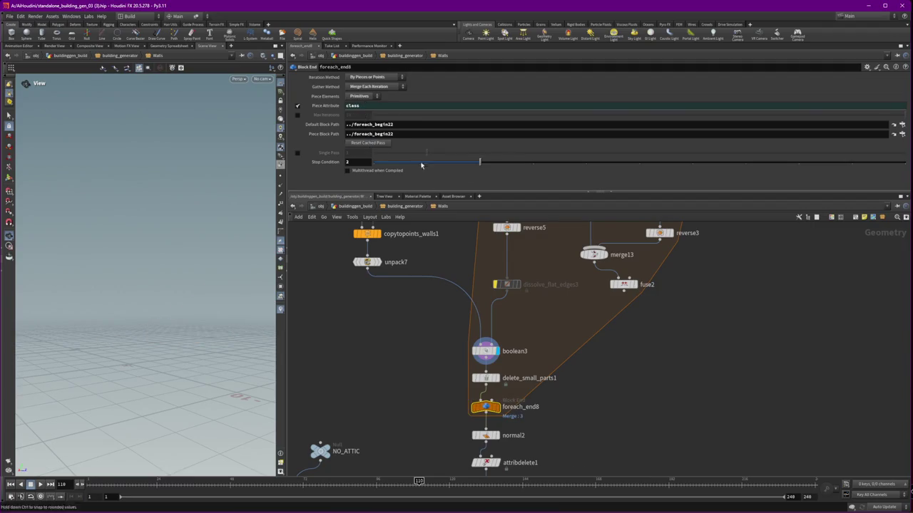
pyautogui.moveTo(204, 228); pyautogui.dragTo(98, 244)
pyautogui.moveTo(479, 162); pyautogui.dragTo(426, 162)
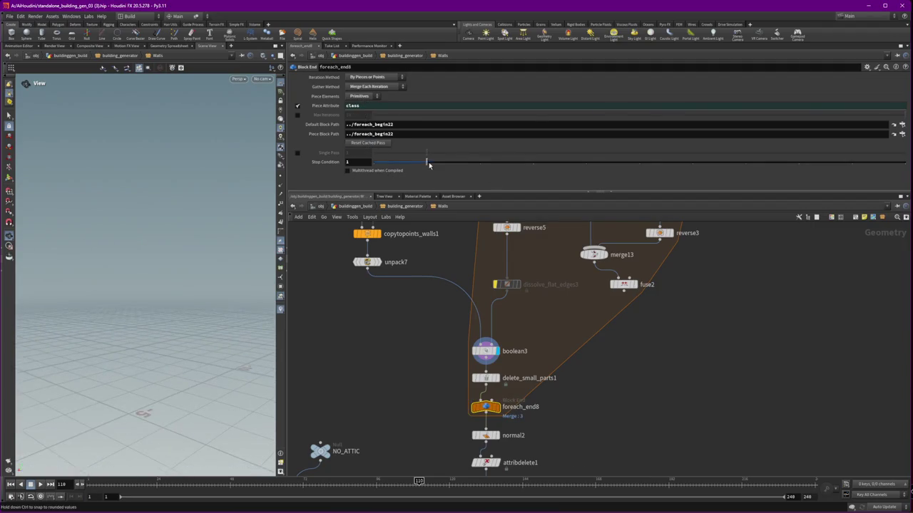
pyautogui.click(365, 144)
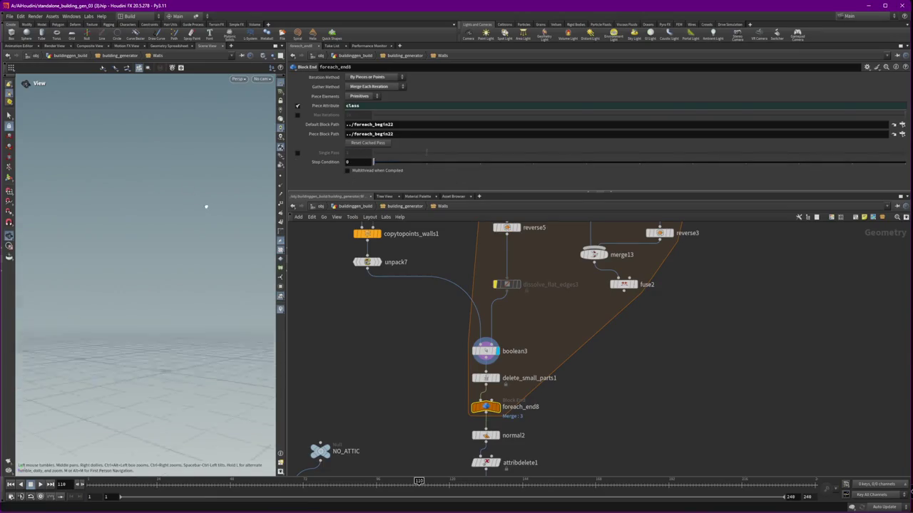
pyautogui.click(496, 407)
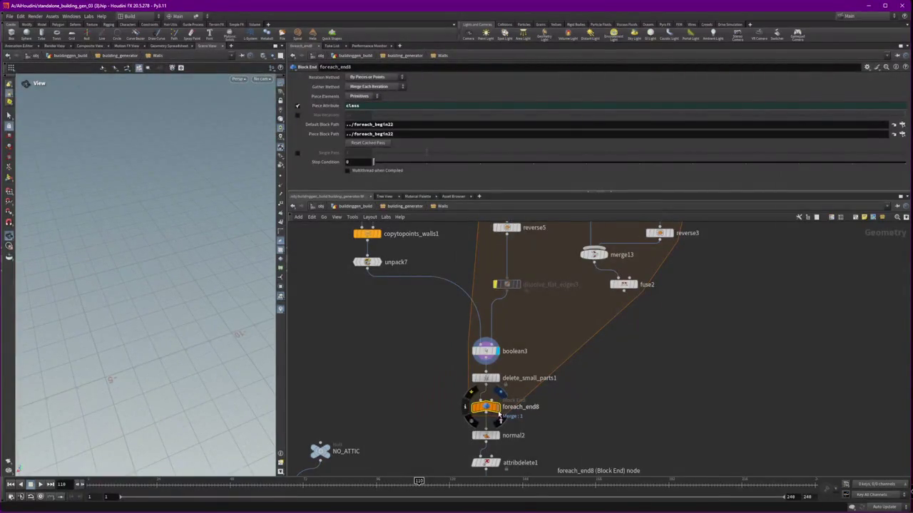
pyautogui.moveTo(398, 163); pyautogui.dragTo(480, 162)
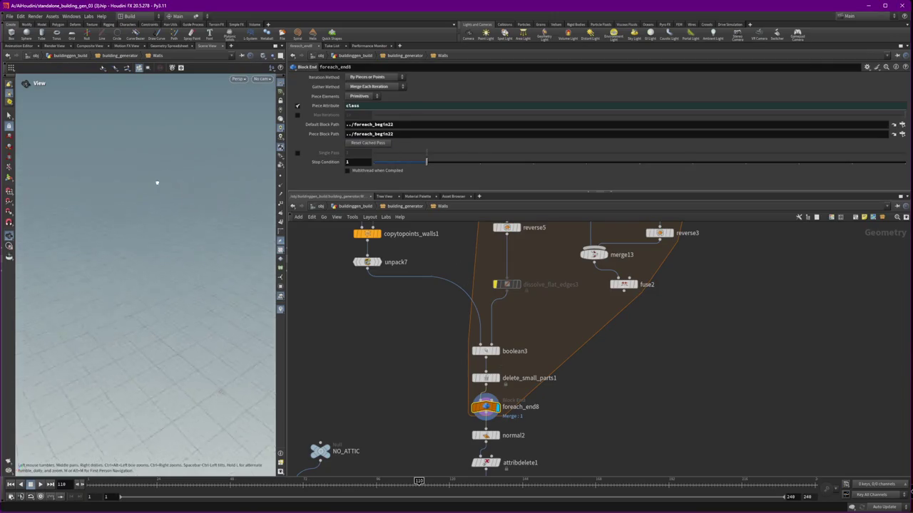
pyautogui.moveTo(265, 172); pyautogui.dragTo(65, 178)
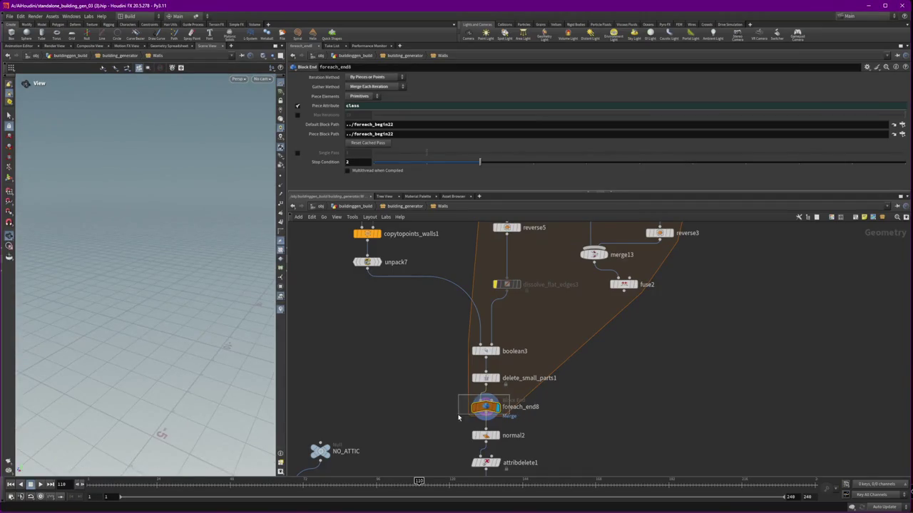
pyautogui.moveTo(543, 304); pyautogui.dragTo(529, 458, button='middle')
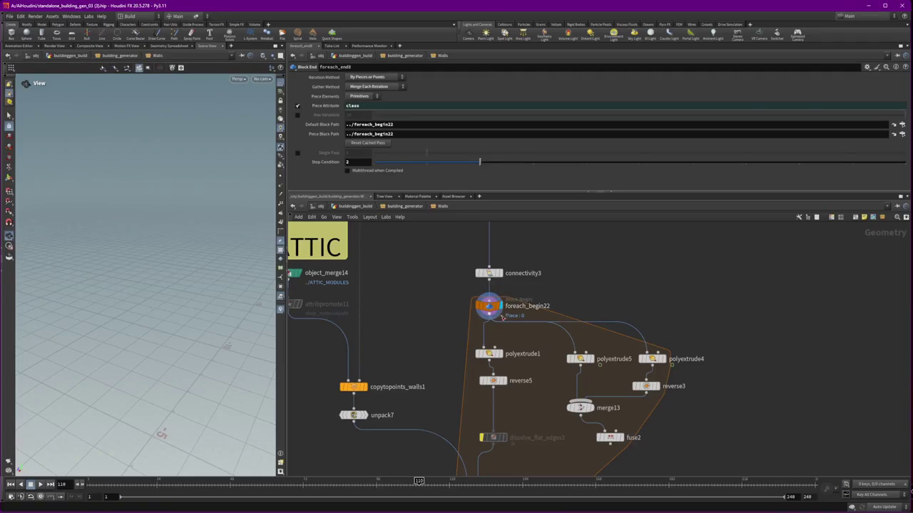
# Review the for-each start block, then move the network view to the ATTIC section
pyautogui.click(489, 306)
pyautogui.moveTo(529, 398); pyautogui.dragTo(462, 356, button='middle')
pyautogui.scroll(-3, 428, 235)
pyautogui.scroll(-3, 409, 274)
pyautogui.scroll(-2, 409, 273)
pyautogui.scroll(-2, 401, 265)
pyautogui.moveTo(178, 300); pyautogui.dragTo(93, 283)
pyautogui.moveTo(496, 368); pyautogui.dragTo(551, 388, button='middle')
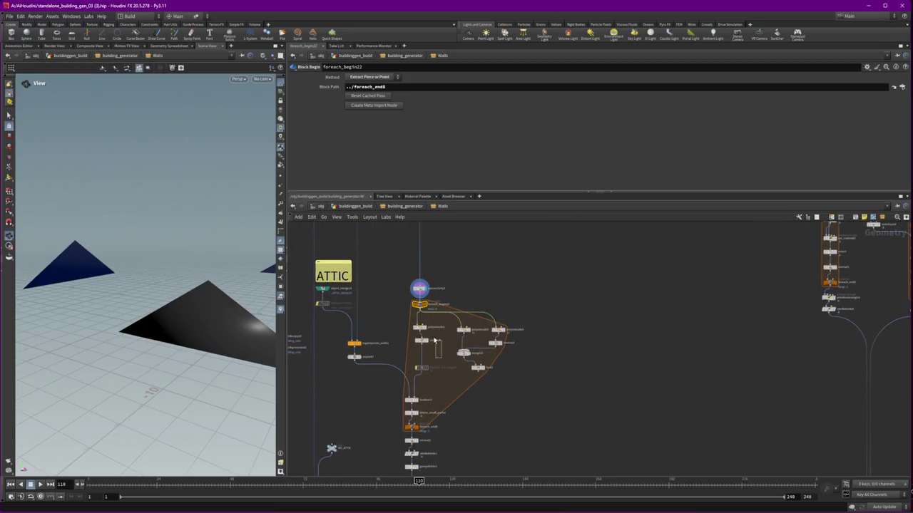
# Copy the extrude and reverse nodes beside the ATTIC branch and duplicate boolean3 as a displayed boolean7
pyautogui.moveTo(406, 321); pyautogui.dragTo(436, 346)
pyautogui.hotkey('ctrl', 'c')
pyautogui.hotkey('ctrl', 'v')
pyautogui.click(385, 303)
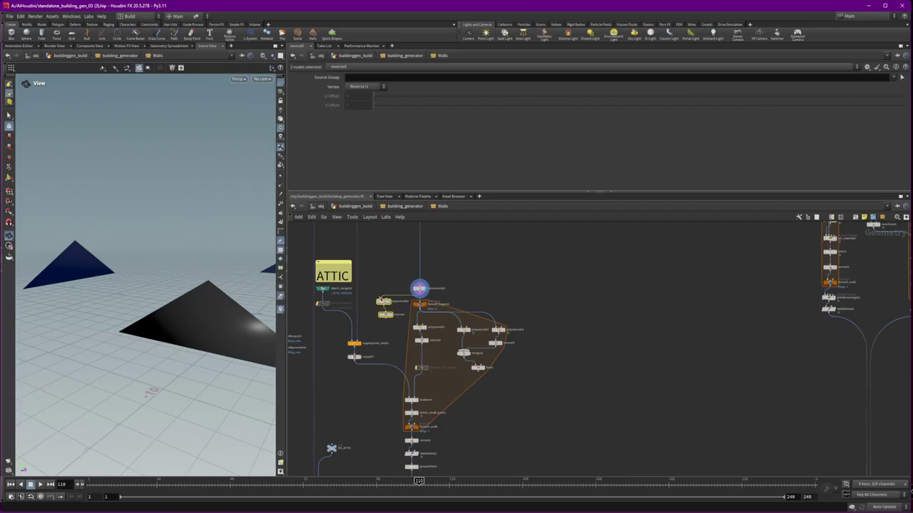
pyautogui.press('r')
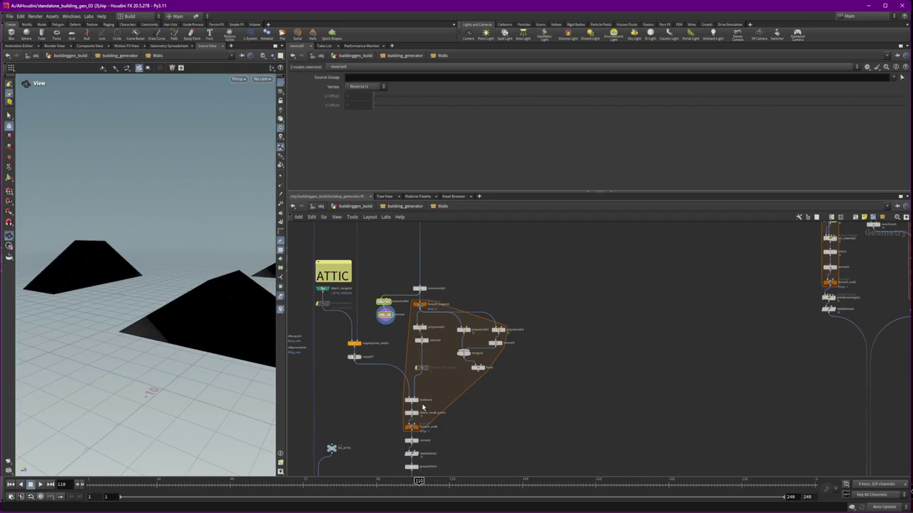
pyautogui.moveTo(415, 404)
pyautogui.keyDown('alt'); pyautogui.mouseDown()
pyautogui.moveTo(381, 352)
pyautogui.moveTo(383, 322)
pyautogui.mouseUp(); pyautogui.keyUp('alt')
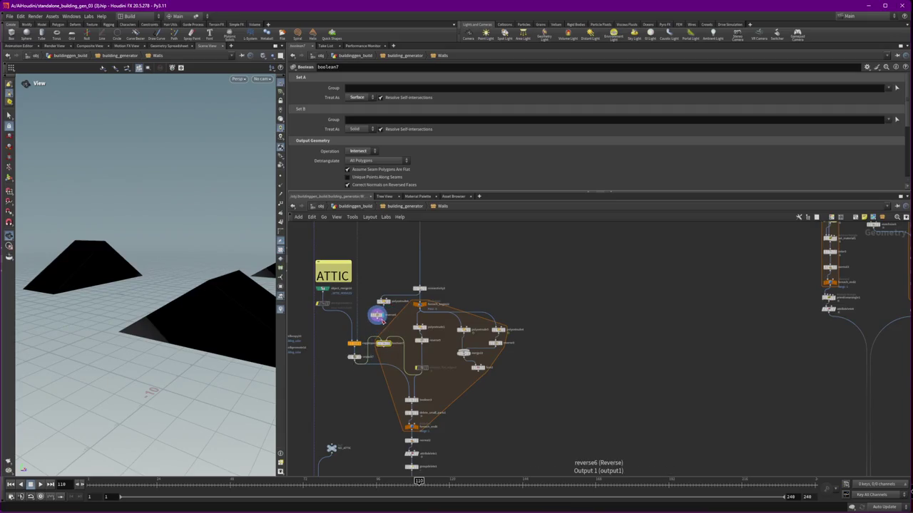
pyautogui.click(390, 345)
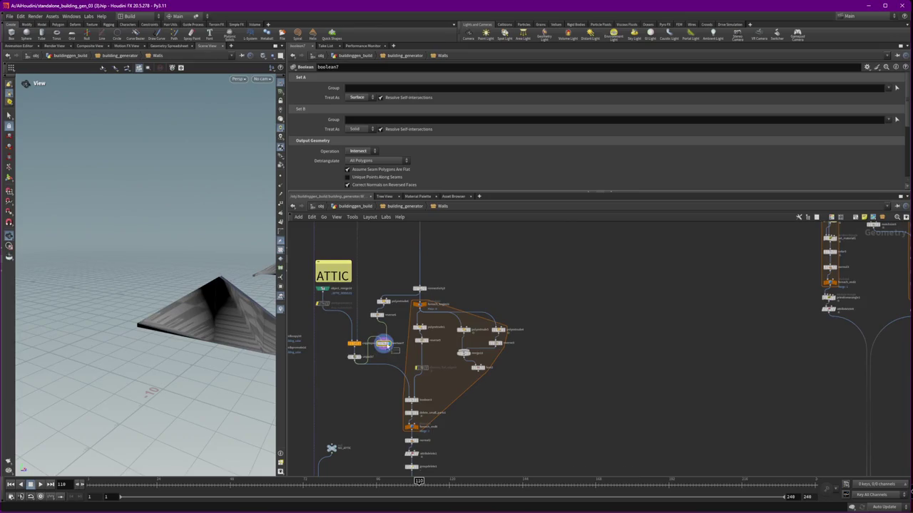
pyautogui.scroll(4, 381, 352)
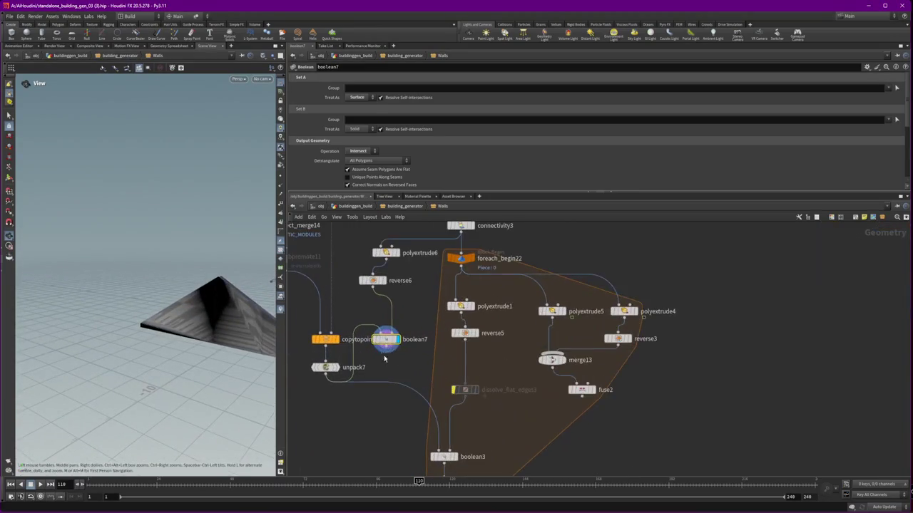
# Display reverse6, then unpack7, and orbit around the striped attic wall modules
pyautogui.click(382, 280)
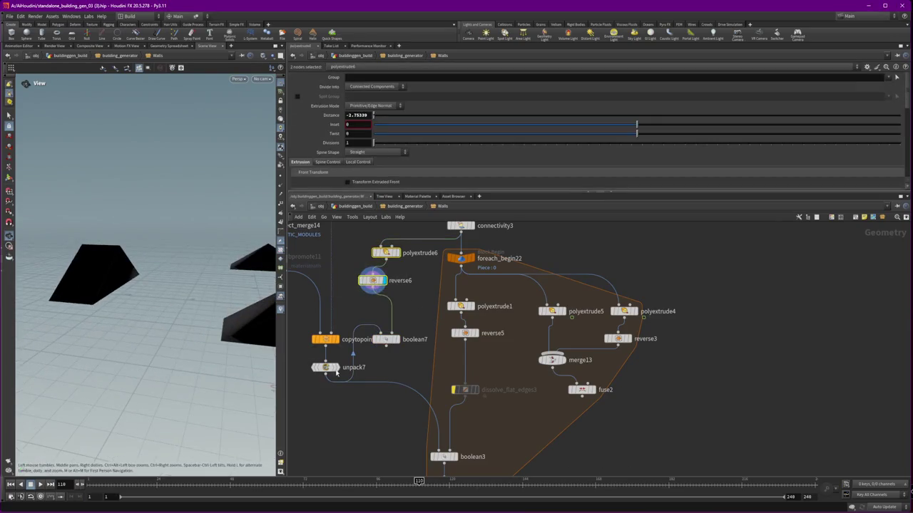
pyautogui.click(335, 369)
pyautogui.click(316, 367)
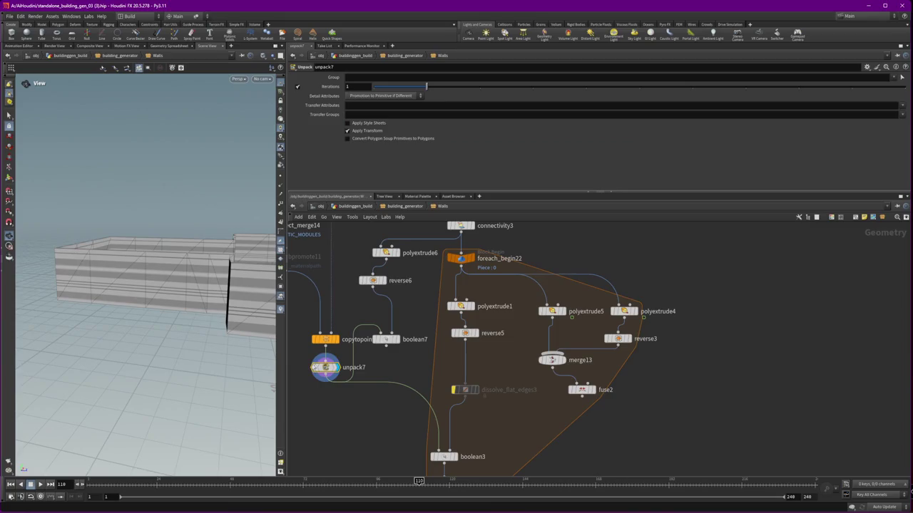
pyautogui.moveTo(102, 295); pyautogui.dragTo(179, 295)
pyautogui.moveTo(402, 294); pyautogui.dragTo(432, 290, button='middle')
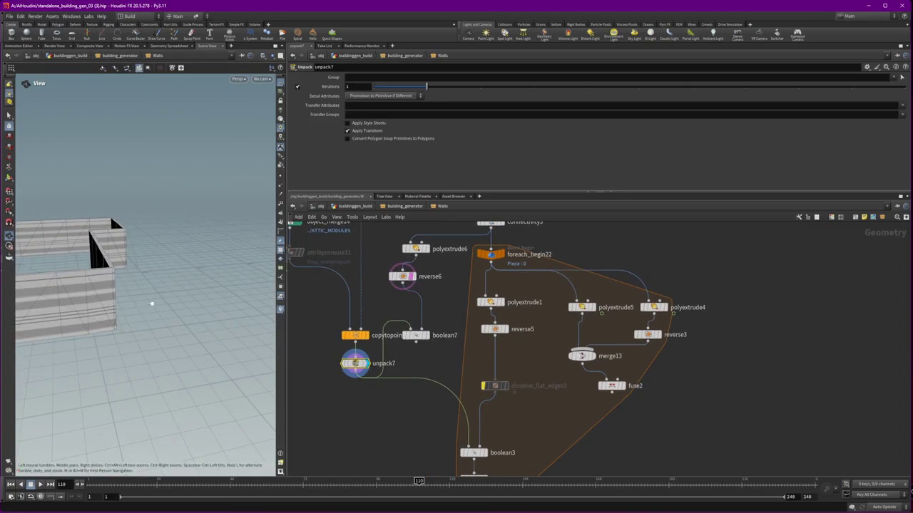
pyautogui.moveTo(143, 305); pyautogui.dragTo(216, 300)
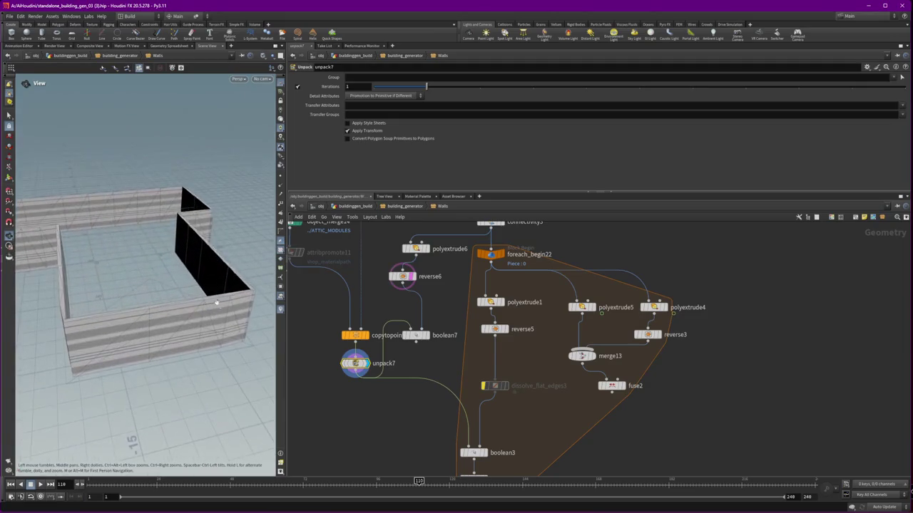
pyautogui.moveTo(106, 306); pyautogui.dragTo(184, 322)
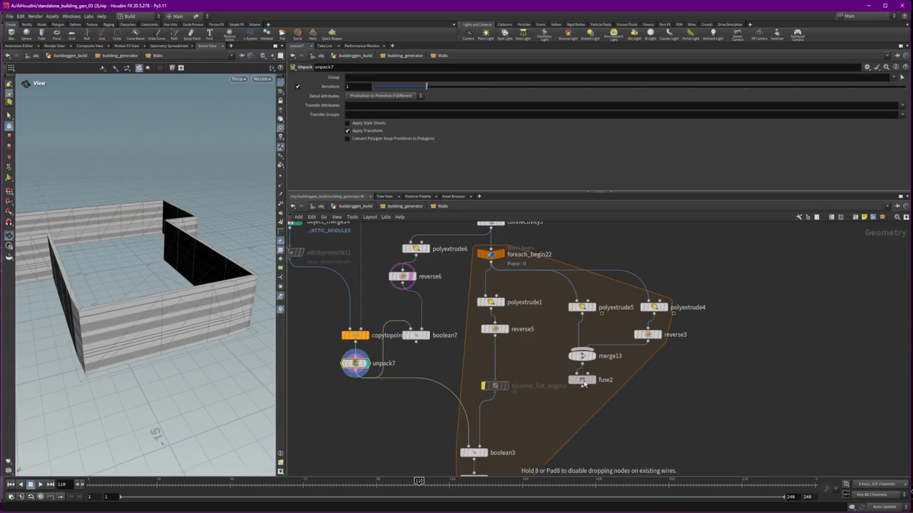
# Inspect fuse2's settings and frame the network around its loop
pyautogui.click(612, 386)
pyautogui.moveTo(566, 435); pyautogui.dragTo(580, 380, button='middle')
pyautogui.scroll(-3, 627, 399)
pyautogui.scroll(-3, 642, 378)
pyautogui.press('f')
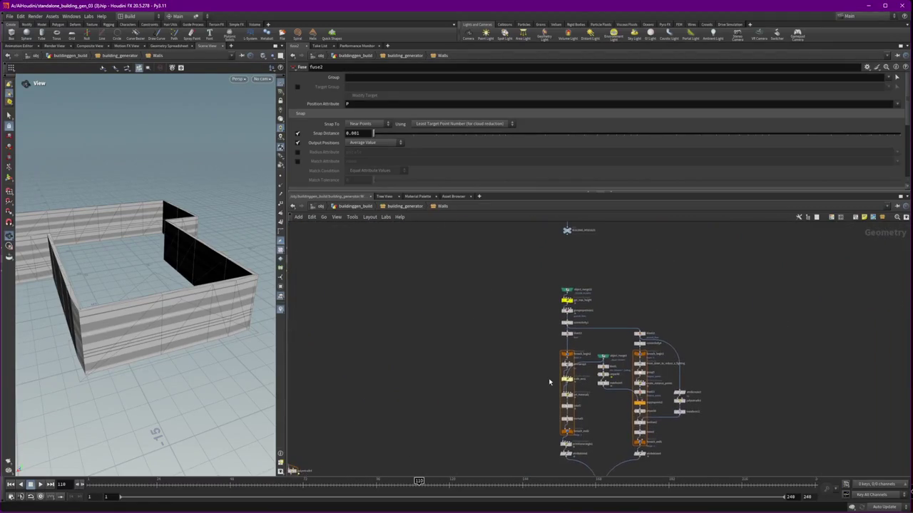
pyautogui.scroll(2, 596, 291)
pyautogui.press('h')
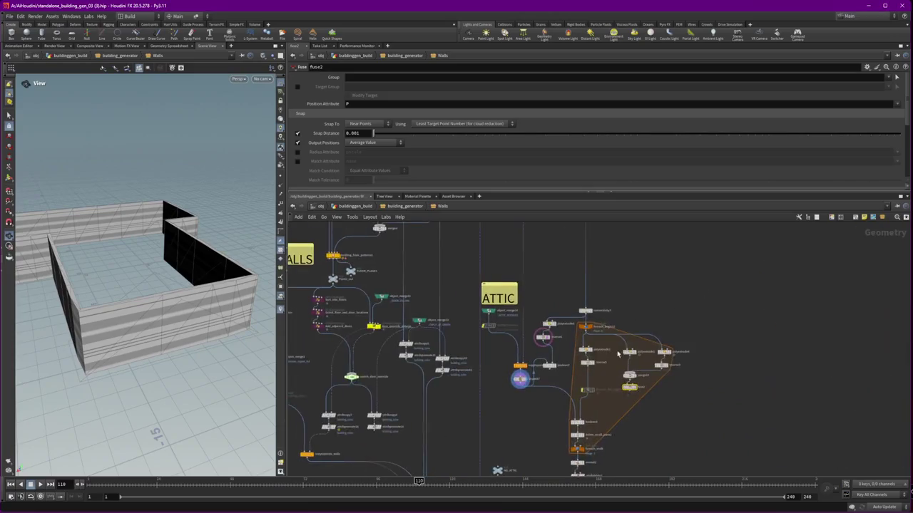
pyautogui.scroll(2, 653, 428)
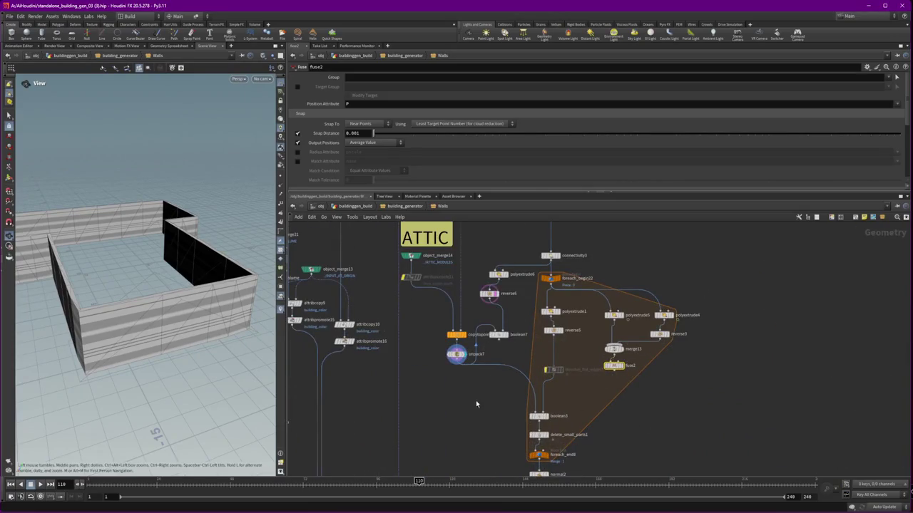
# Inspect unpack7, then polyextrude6 with its -2.75339 extrusion distance
pyautogui.click(456, 354)
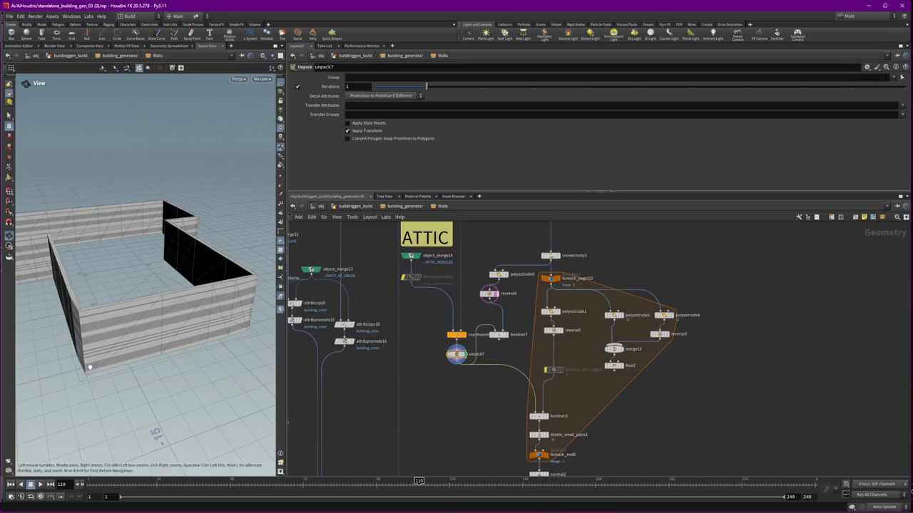
pyautogui.moveTo(116, 365); pyautogui.dragTo(165, 338)
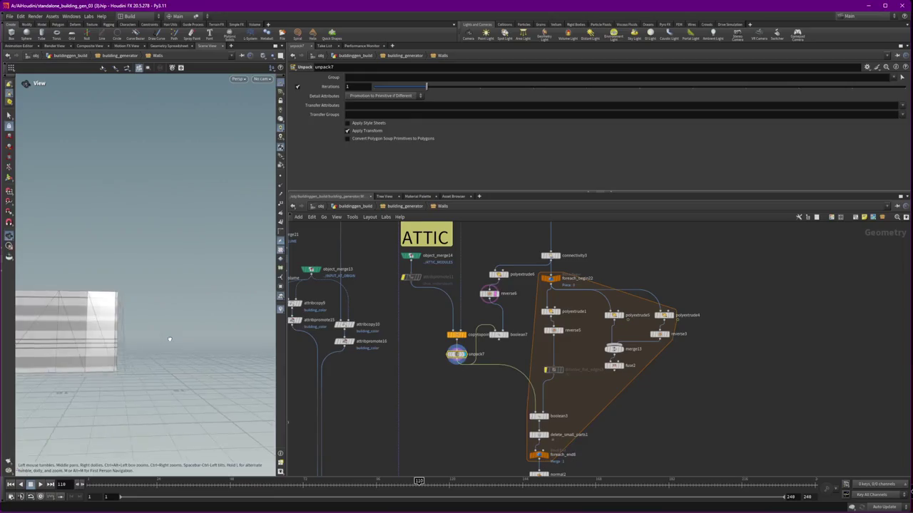
pyautogui.scroll(2, 513, 271)
pyautogui.scroll(2, 513, 271)
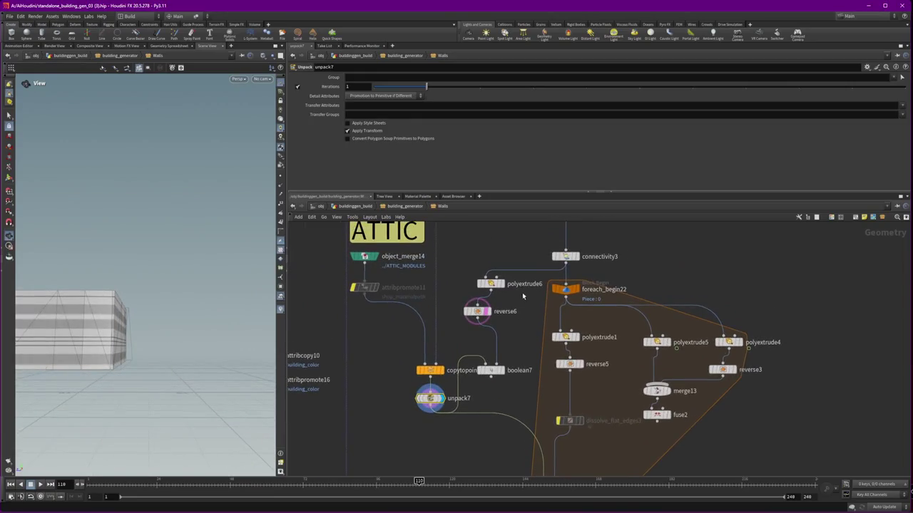
pyautogui.click(492, 283)
pyautogui.press('Tab')
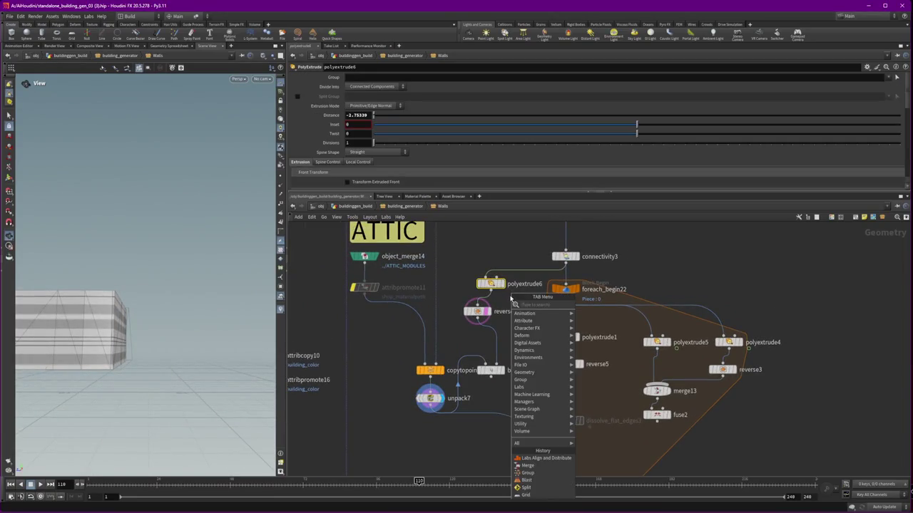
# Insert a Transform between polyextrude6 and reverse6 with Translate Y 0.1, displaying boolean7
pyautogui.write('tra')
pyautogui.click(599, 20)
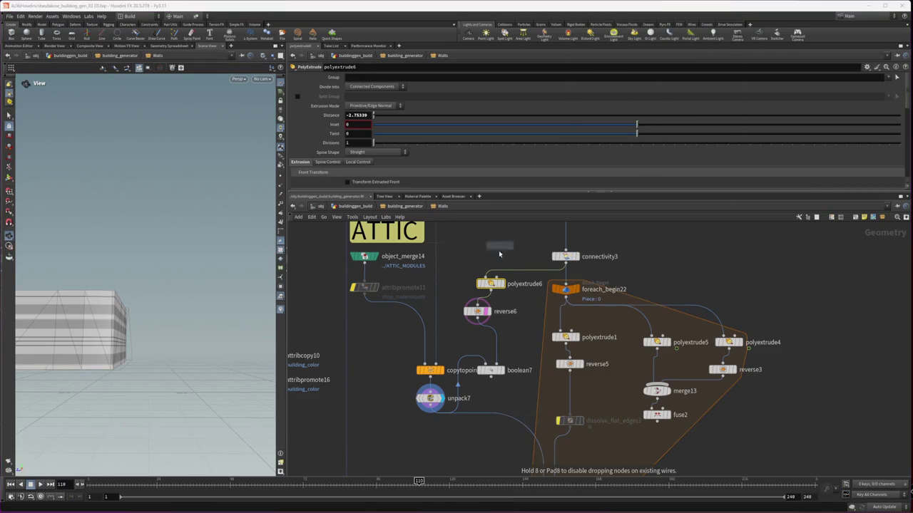
pyautogui.click(489, 299)
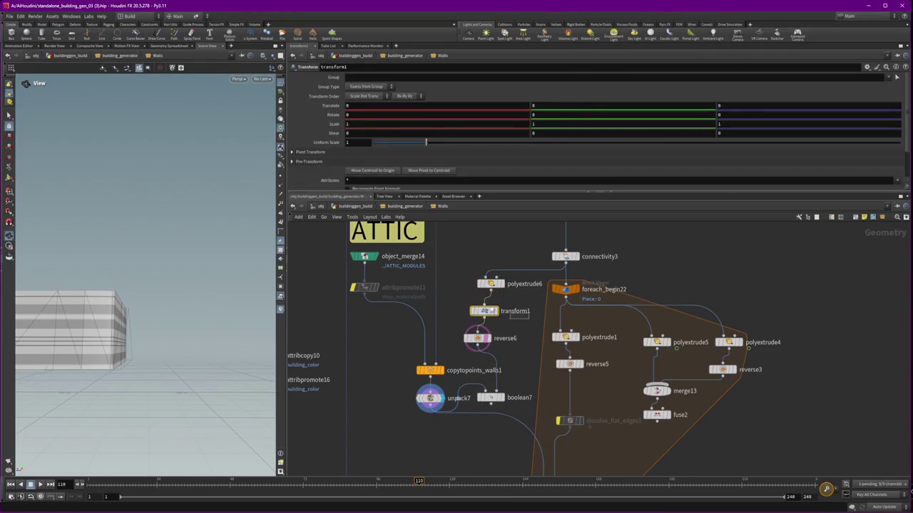
pyautogui.write('.1')
pyautogui.click(500, 397)
# Change polyextrude6's Distance to about 1 and redisplay boolean7's result
pyautogui.moveTo(134, 333)
pyautogui.mouseDown()
pyautogui.moveTo(65, 340)
pyautogui.moveTo(125, 338)
pyautogui.mouseUp()
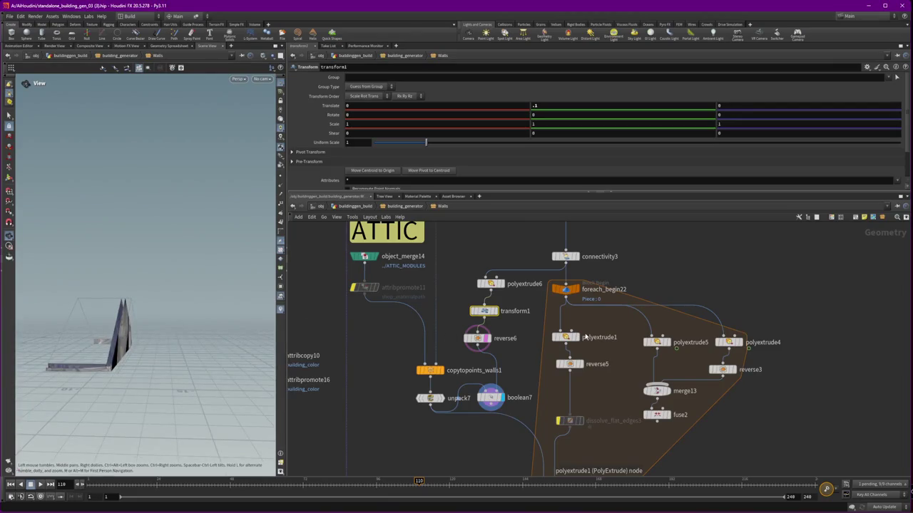
pyautogui.click(492, 284)
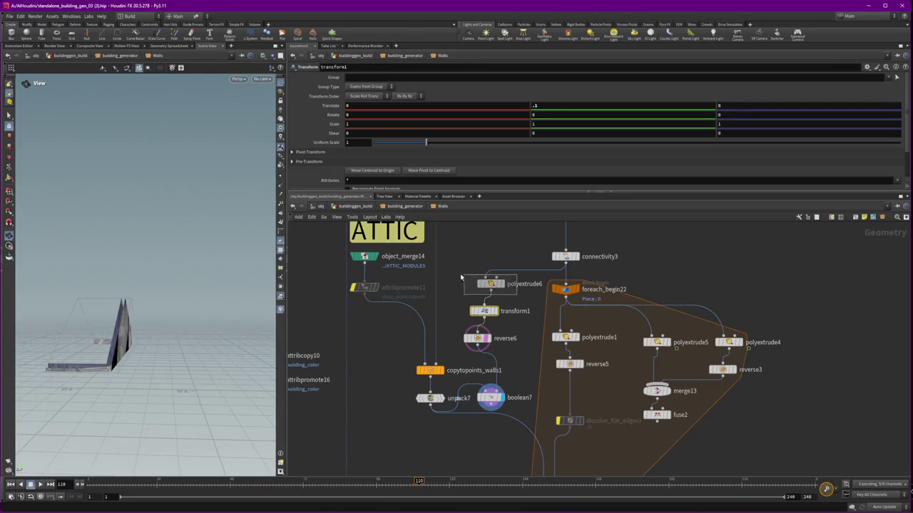
pyautogui.click(505, 288)
pyautogui.moveTo(373, 116); pyautogui.dragTo(900, 120)
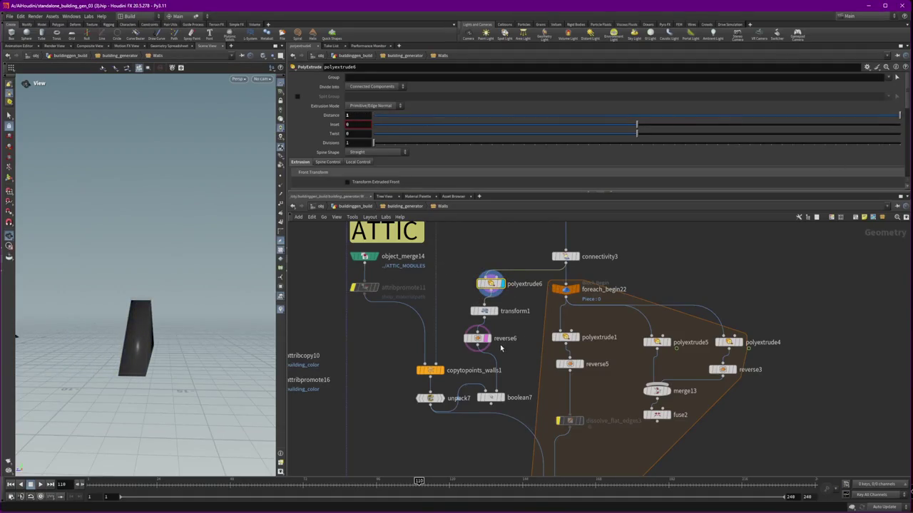
pyautogui.click(491, 397)
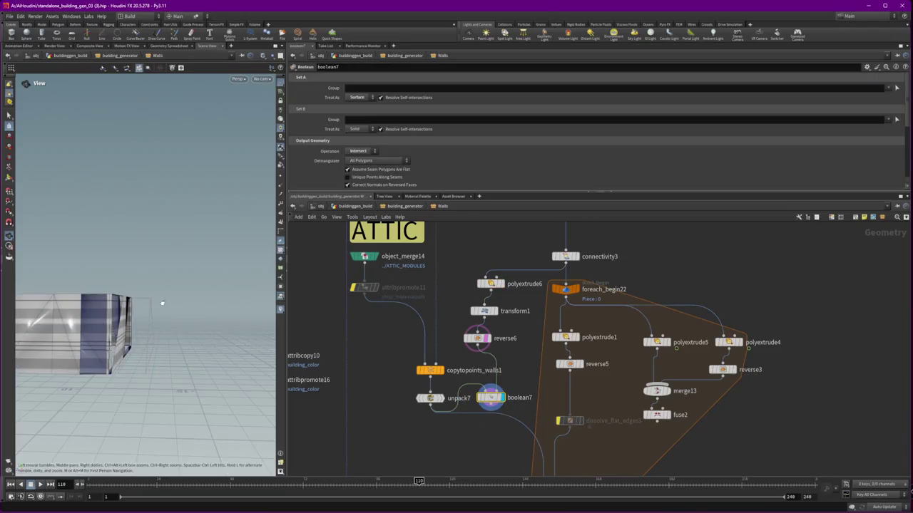
pyautogui.moveTo(159, 307); pyautogui.dragTo(126, 309)
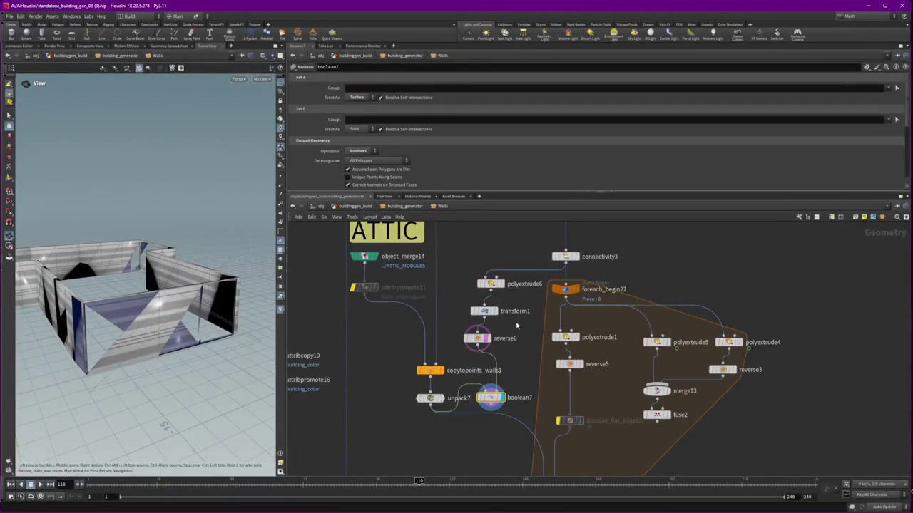
pyautogui.click(485, 311)
pyautogui.moveTo(385, 104)
pyautogui.mouseDown(button='middle')
pyautogui.moveTo(374, 105)
pyautogui.moveTo(382, 105)
pyautogui.mouseUp(button='middle')
pyautogui.moveTo(737, 106)
pyautogui.mouseDown(button='middle')
pyautogui.moveTo(735, 119)
pyautogui.moveTo(772, 102)
pyautogui.mouseUp(button='middle')
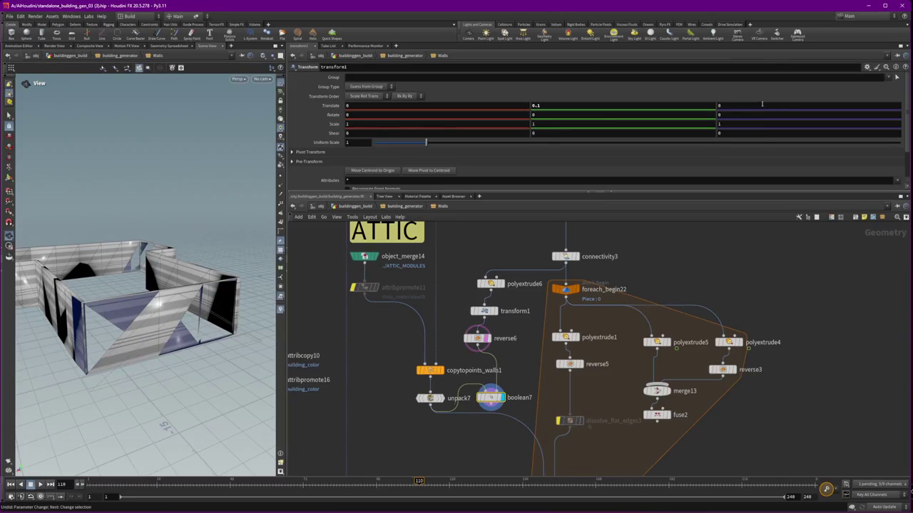
pyautogui.moveTo(390, 105); pyautogui.dragTo(404, 107, button='middle')
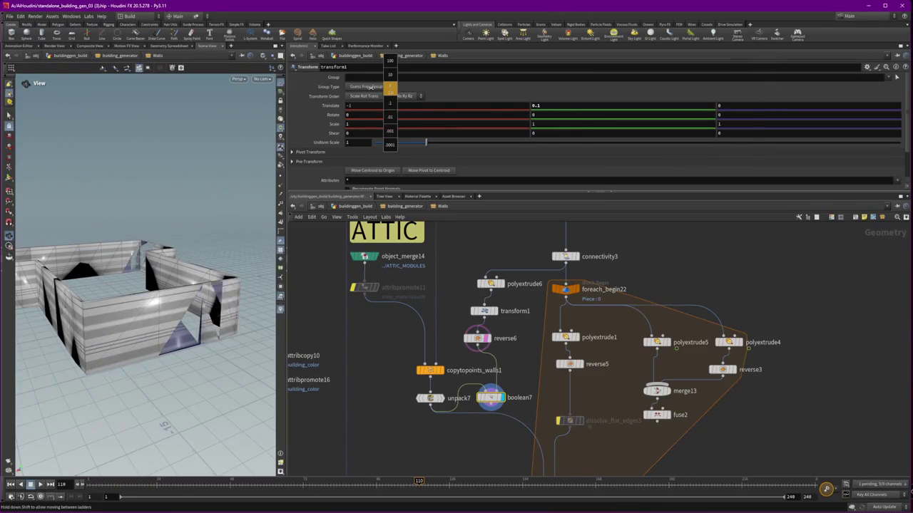
pyautogui.moveTo(740, 105); pyautogui.dragTo(771, 106, button='middle')
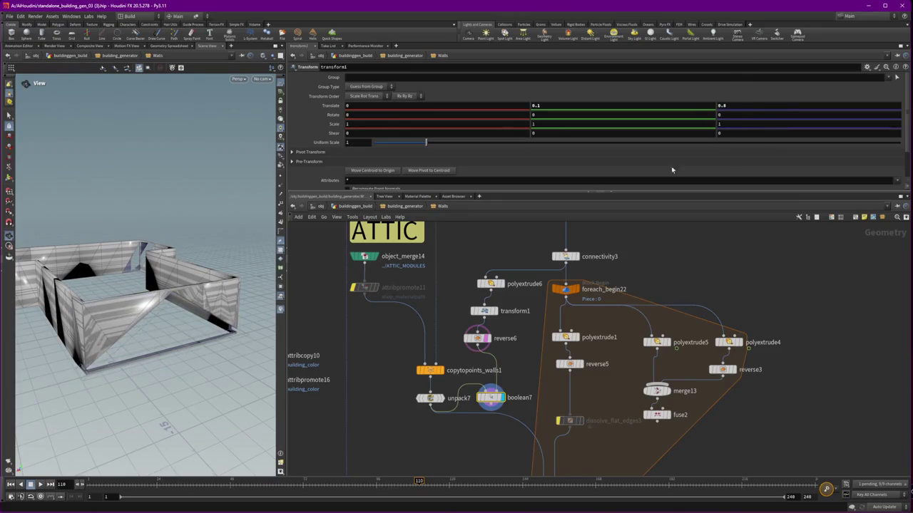
pyautogui.click(503, 397)
pyautogui.keyDown('alt'); pyautogui.moveTo(142, 321); pyautogui.dragTo(86, 317); pyautogui.keyUp('alt')
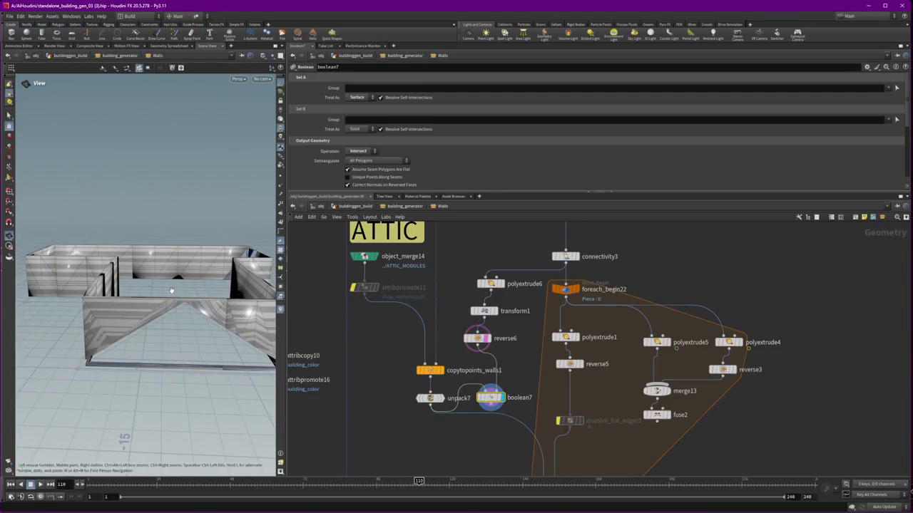
pyautogui.hotkey('ctrl', 'z')
pyautogui.click(477, 337)
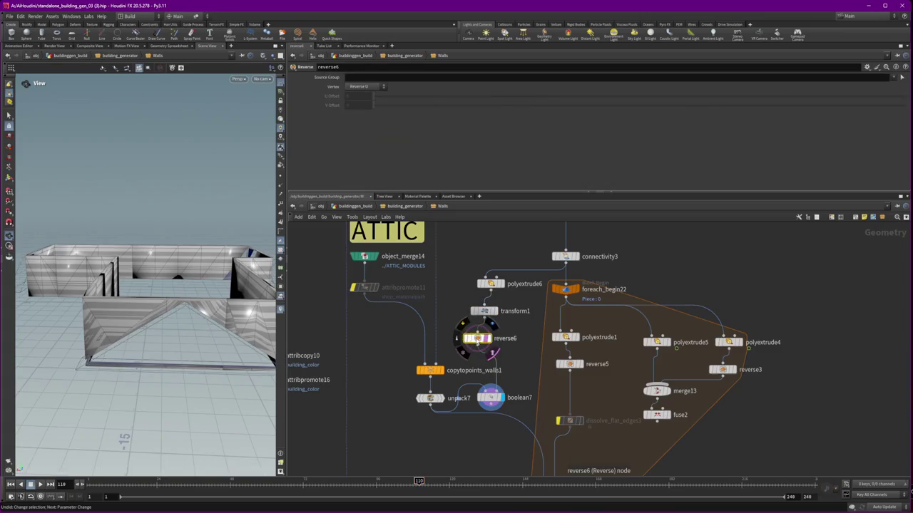
# Bypass reverse6 and inspect boolean7's thin triangular roof piece
pyautogui.click(462, 329)
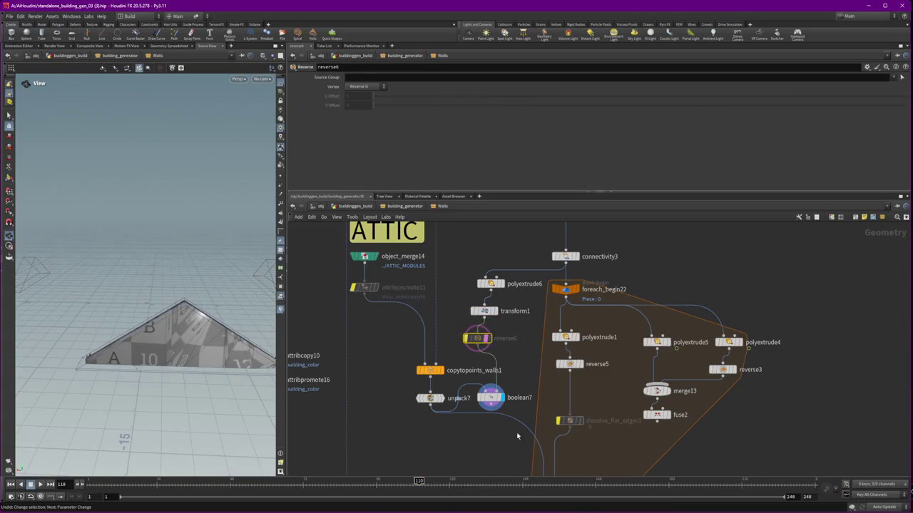
pyautogui.click(490, 397)
pyautogui.moveTo(201, 320); pyautogui.dragTo(239, 312)
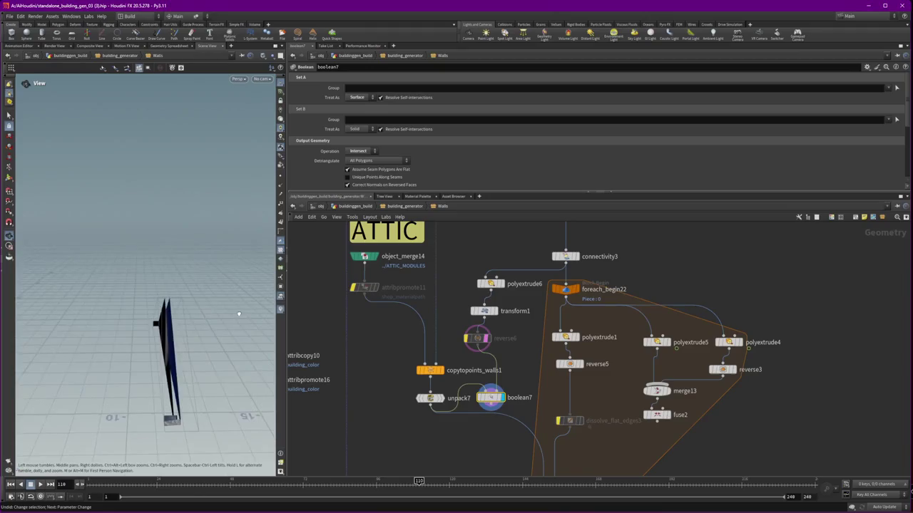
pyautogui.moveTo(215, 327); pyautogui.dragTo(212, 300)
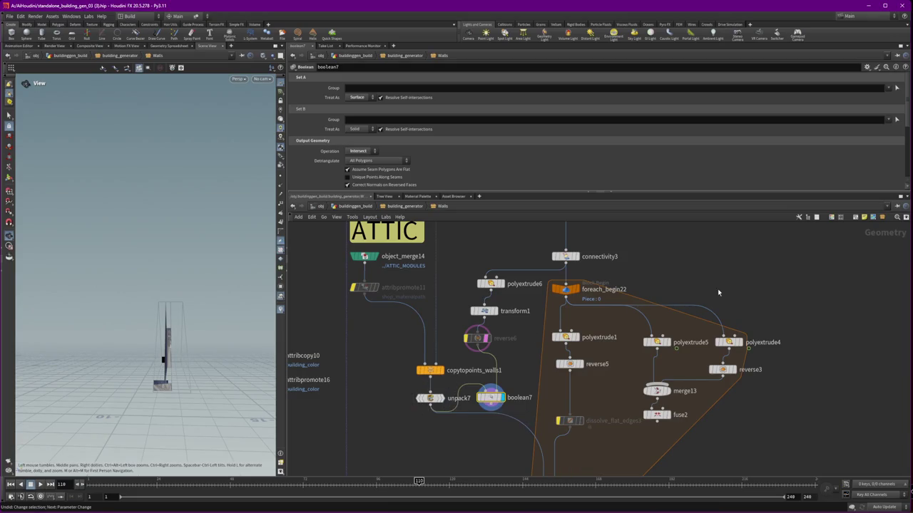
pyautogui.scroll(-3, 637, 275)
pyautogui.scroll(-3, 613, 335)
# Undo the accidental node move, select the foreach block, and shift connectivity3 right
pyautogui.scroll(-3, 588, 388)
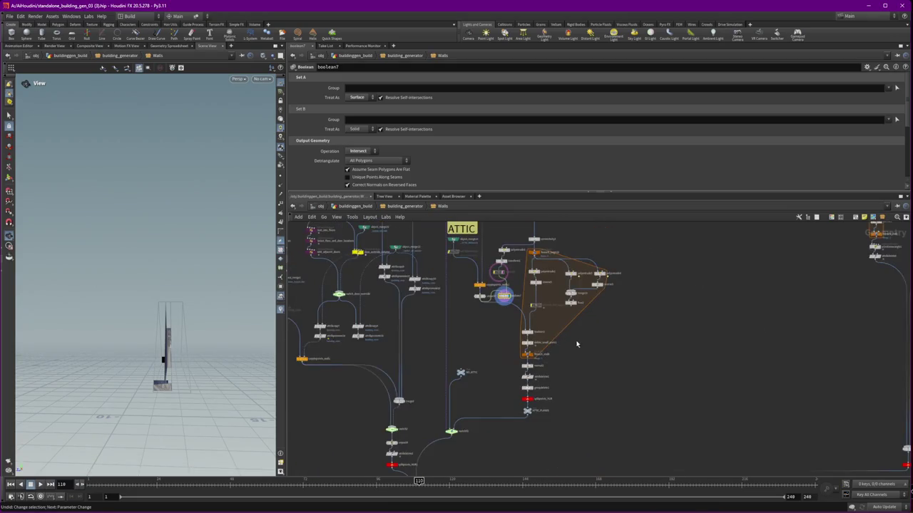
pyautogui.hotkey('ctrl', 'z')
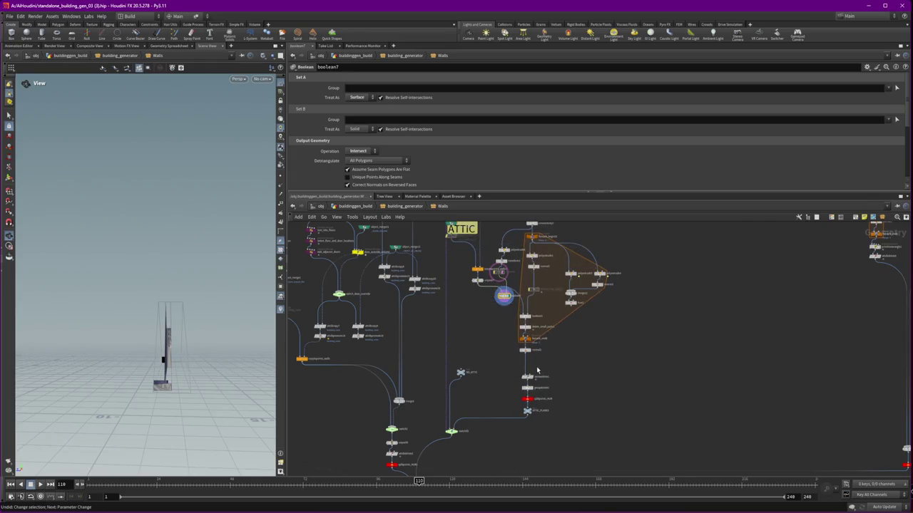
pyautogui.hotkey('ctrl', 'z')
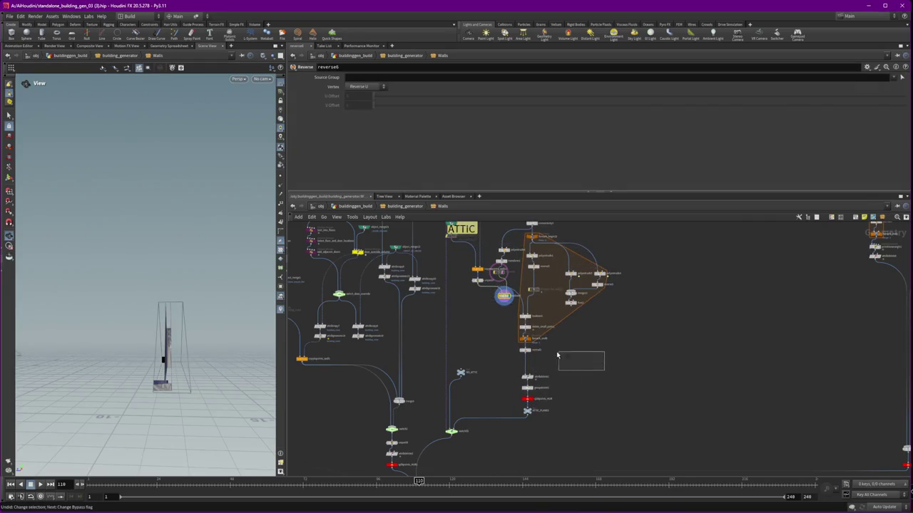
pyautogui.scroll(3, 574, 355)
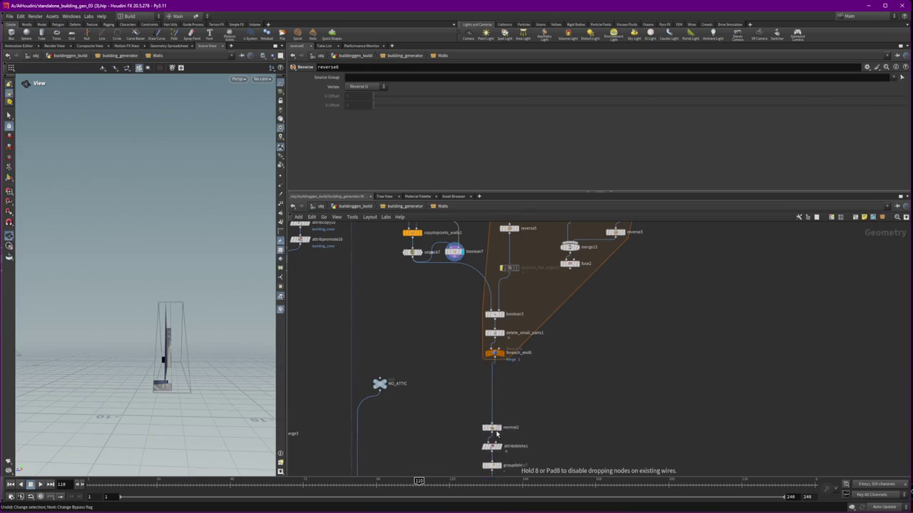
pyautogui.moveTo(504, 374); pyautogui.dragTo(574, 436, button='middle')
pyautogui.moveTo(648, 454); pyautogui.dragTo(495, 248)
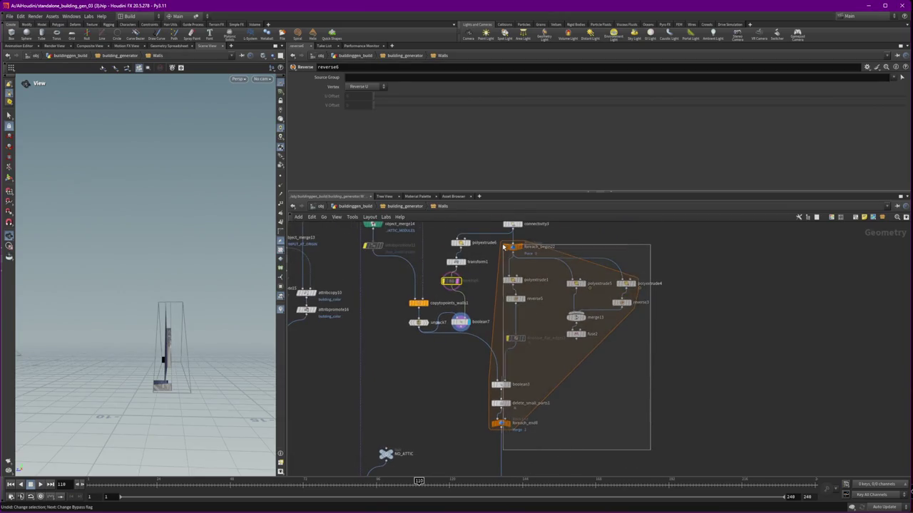
pyautogui.moveTo(516, 227)
pyautogui.mouseDown(button='middle')
pyautogui.moveTo(540, 305)
pyautogui.moveTo(540, 354)
pyautogui.mouseUp(button='middle')
pyautogui.moveTo(513, 272); pyautogui.dragTo(549, 282)
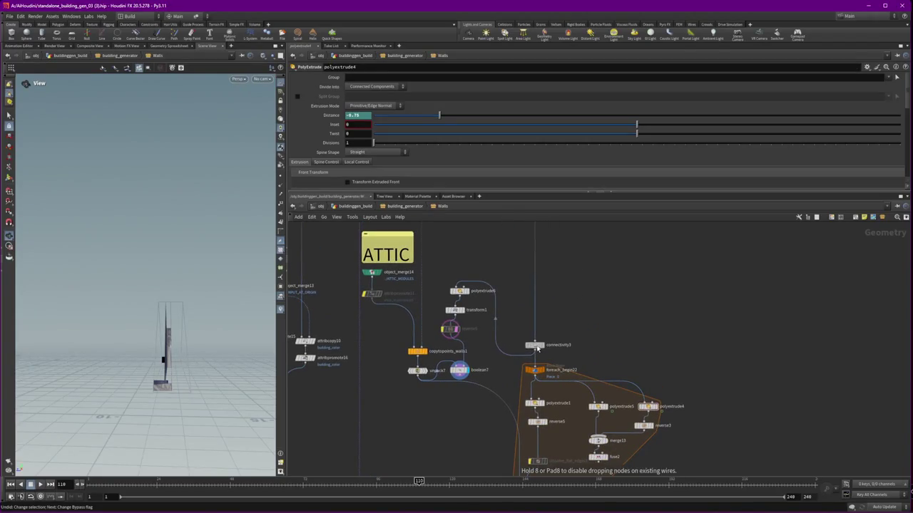
# Display the GABLE_PLANES null showing the upright triangular gable plane
pyautogui.moveTo(567, 237); pyautogui.dragTo(560, 450, button='middle')
pyautogui.scroll(-3, 544, 352)
pyautogui.scroll(-2, 530, 366)
pyautogui.scroll(6, 489, 318)
pyautogui.click(485, 317)
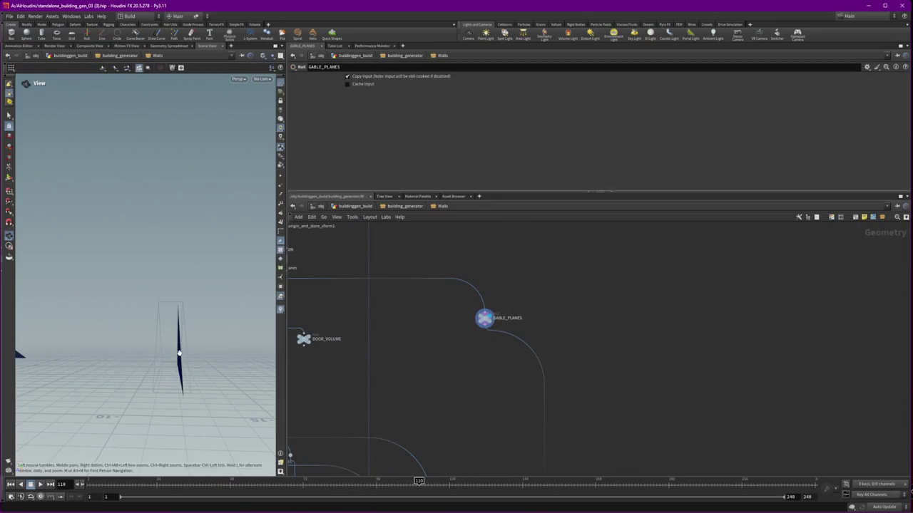
# Orbit the view until the dark GABLE_PLANES triangle faces the camera, then switch to Nanode
pyautogui.moveTo(211, 349)
pyautogui.mouseDown()
pyautogui.moveTo(157, 353)
pyautogui.moveTo(195, 351)
pyautogui.mouseUp()
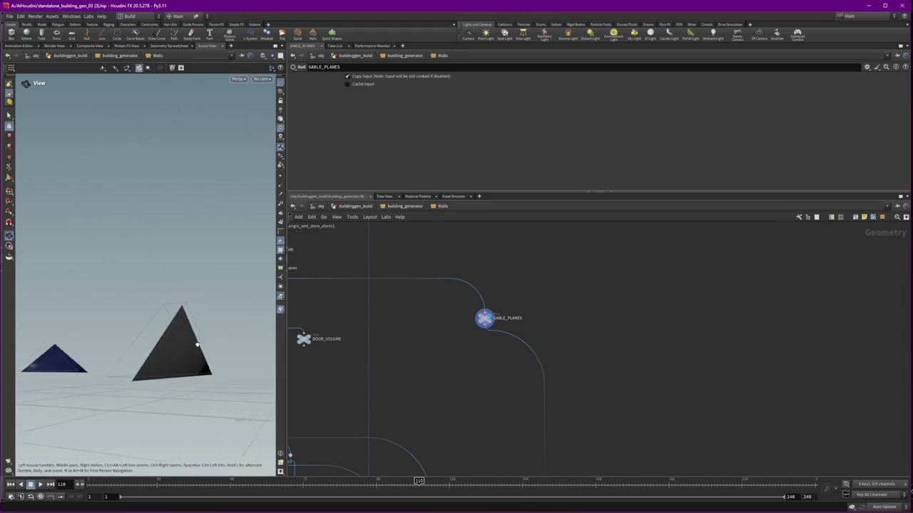
pyautogui.moveTo(193, 350); pyautogui.dragTo(181, 349)
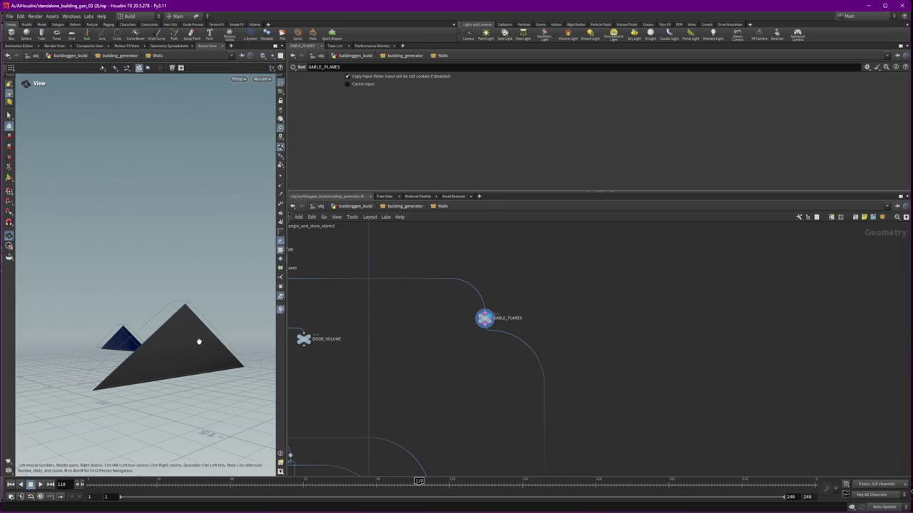
pyautogui.moveTo(183, 333)
pyautogui.mouseDown()
pyautogui.moveTo(179, 341)
pyautogui.moveTo(139, 342)
pyautogui.moveTo(214, 335)
pyautogui.mouseUp()
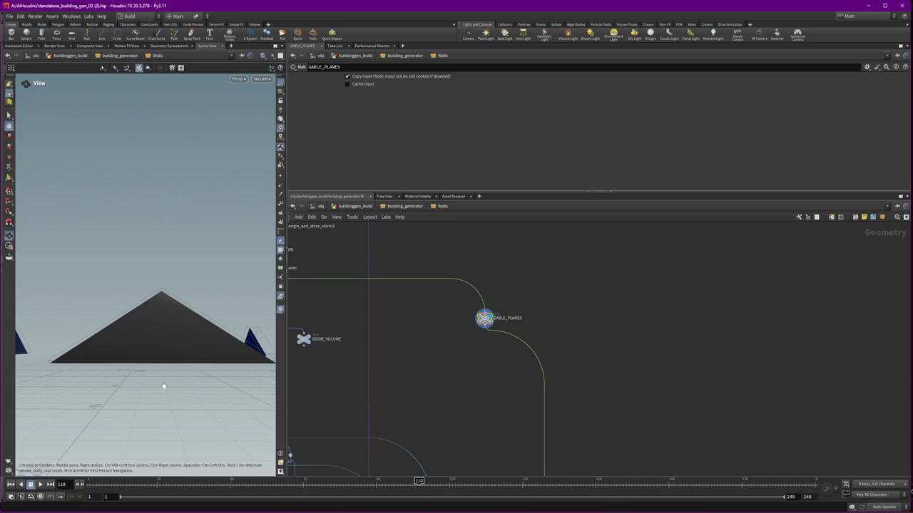
pyautogui.hotkey('alt', 'Tab')
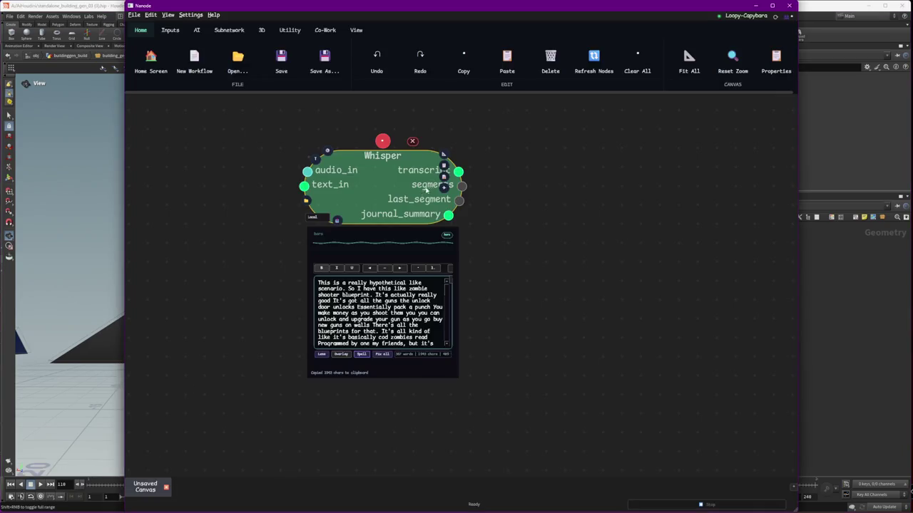
# Move the Whisper node lower-left, duplicate it, and place the copy centre-right
pyautogui.moveTo(410, 200); pyautogui.dragTo(232, 322)
pyautogui.hotkey('ctrl', 'c')
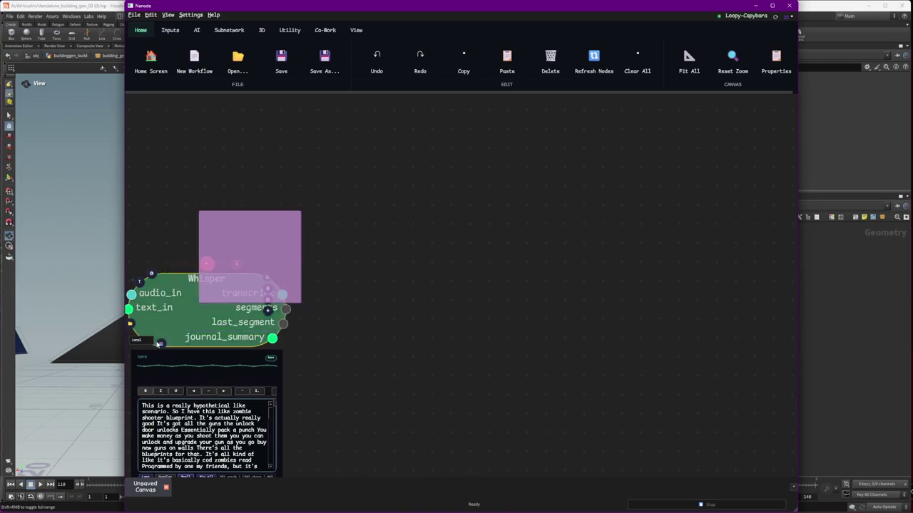
pyautogui.hotkey('ctrl', 'v')
pyautogui.moveTo(357, 301); pyautogui.dragTo(461, 306)
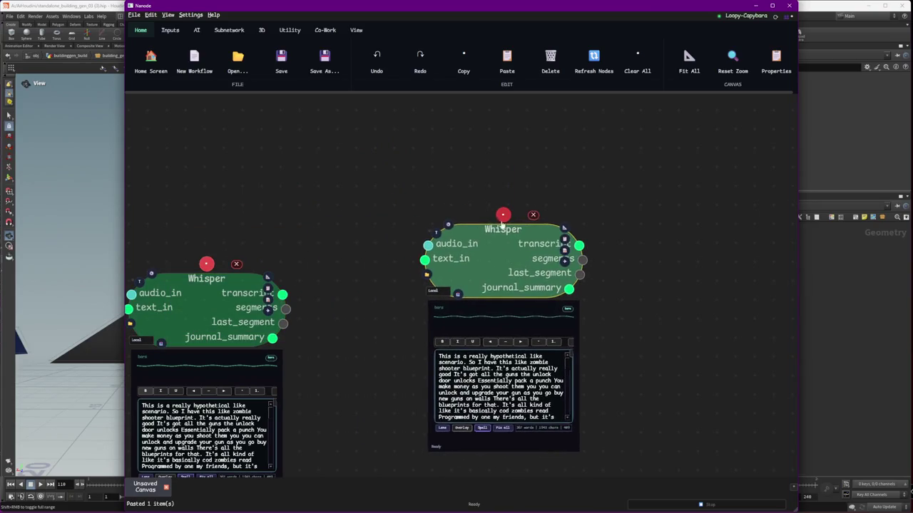
# Record briefly on the new Whisper node, then close the Houdini dialog and bring Houdini forward
pyautogui.hotkey('alt', 'Tab')
pyautogui.hotkey('alt', 'Tab')
pyautogui.click(502, 216)
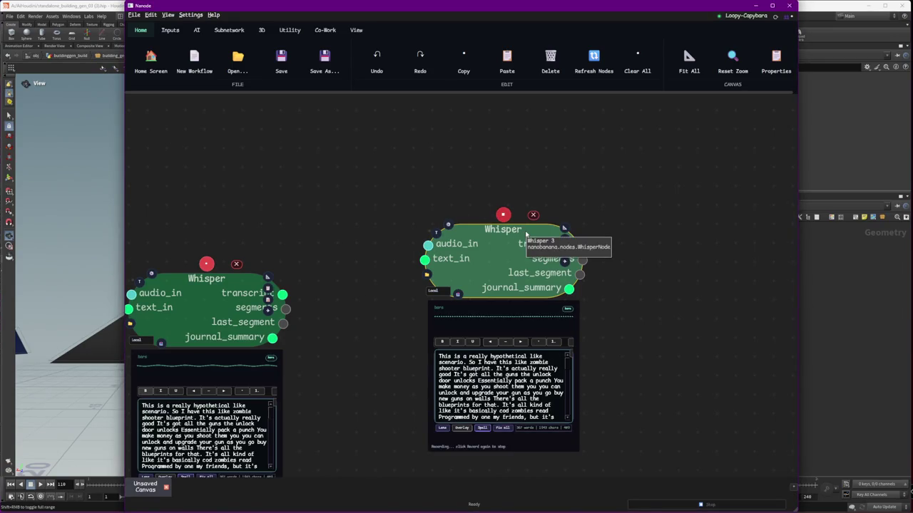
pyautogui.click(503, 214)
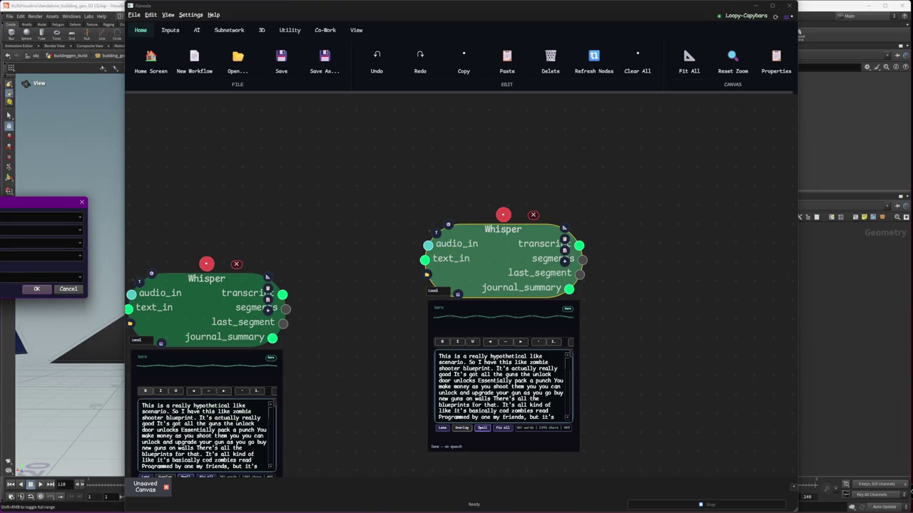
pyautogui.click(40, 289)
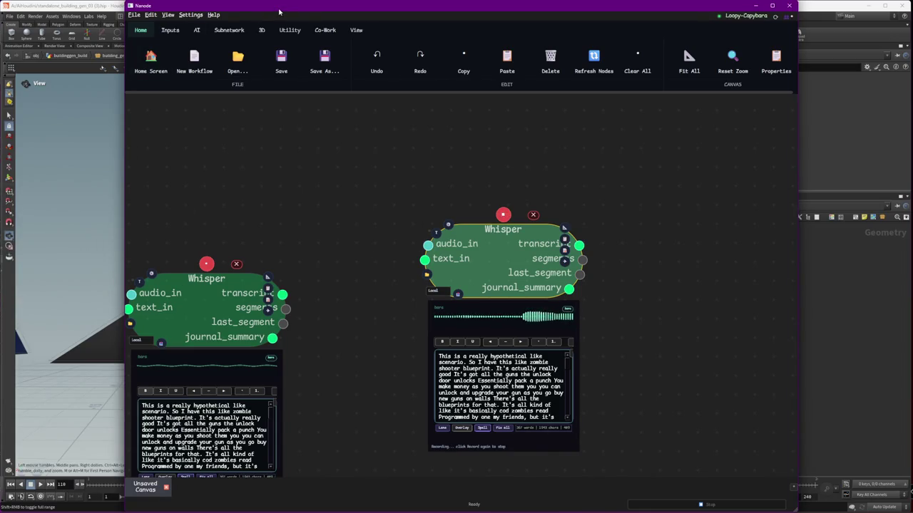
pyautogui.click(82, 7)
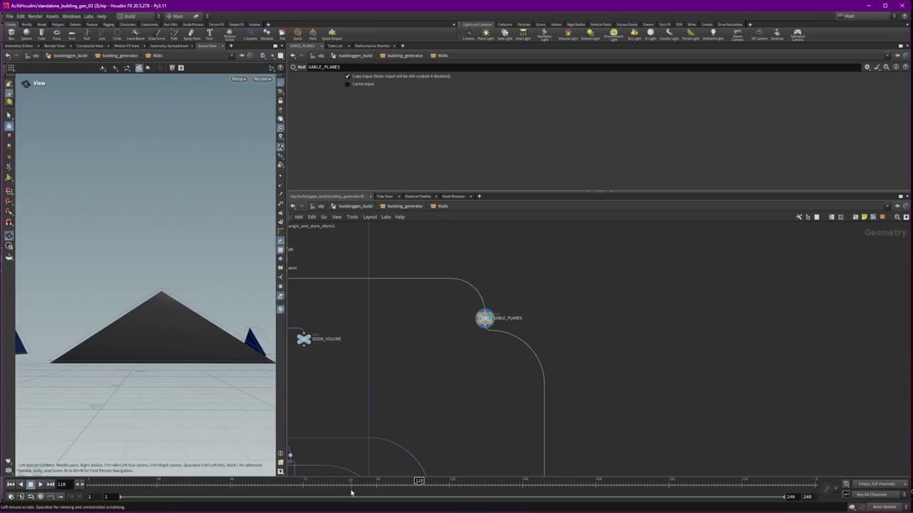
pyautogui.press('super+shift+s')
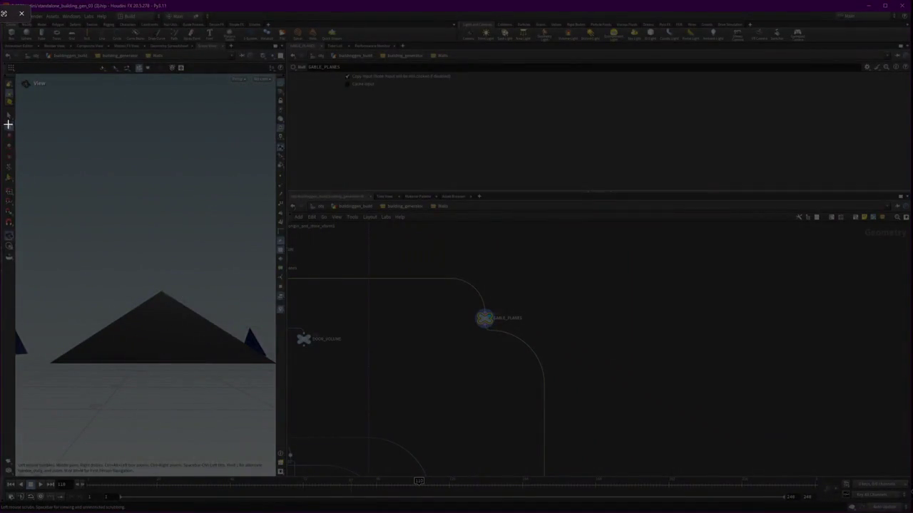
pyautogui.moveTo(7, 123); pyautogui.dragTo(355, 467)
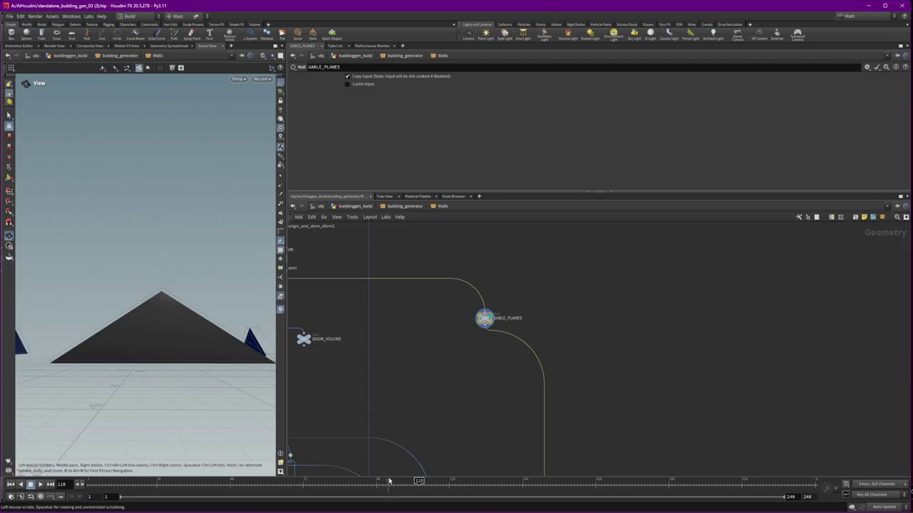
# Display unpack7's striped wall geometry in the viewport
pyautogui.scroll(-5, 450, 375)
pyautogui.scroll(-3, 611, 346)
pyautogui.scroll(3, 644, 293)
pyautogui.scroll(2, 644, 294)
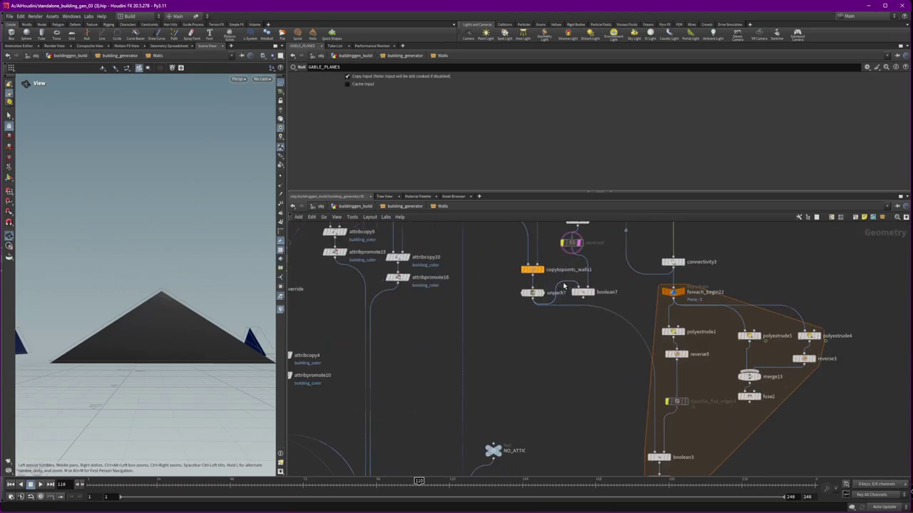
pyautogui.click(543, 304)
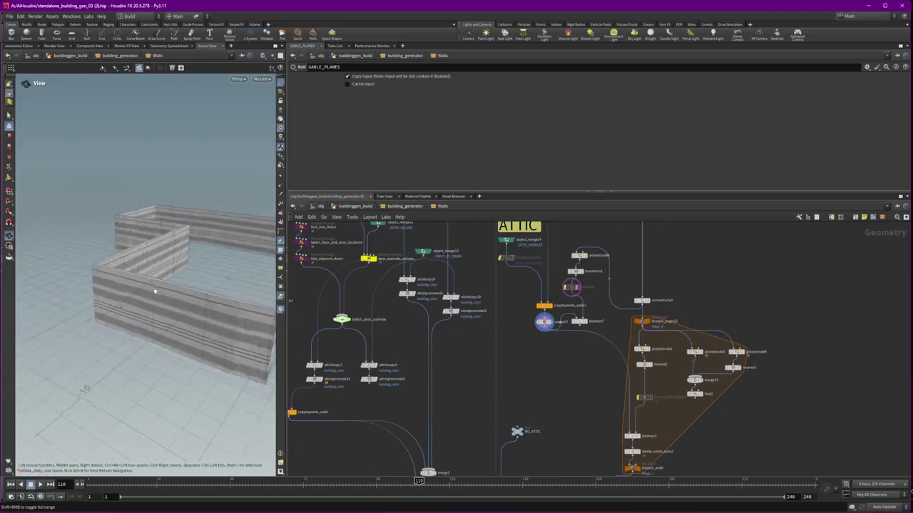
# Orbit among the walls, inspect boolean7's Intersect settings, then display attribcopy9's output
pyautogui.moveTo(156, 291); pyautogui.dragTo(157, 232)
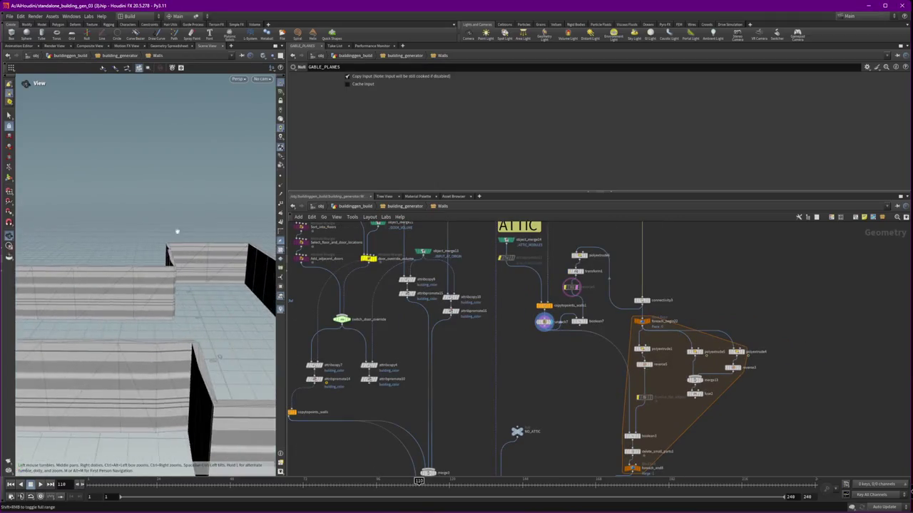
pyautogui.moveTo(156, 232); pyautogui.dragTo(184, 255)
pyautogui.scroll(-3, 537, 343)
pyautogui.scroll(3, 536, 344)
pyautogui.scroll(2, 537, 344)
pyautogui.click(546, 305)
pyautogui.scroll(-2, 555, 400)
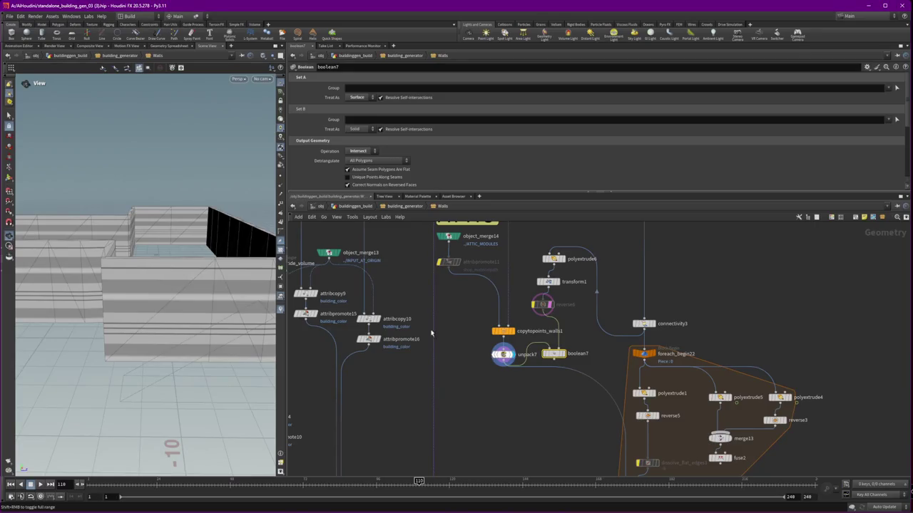
pyautogui.click(317, 293)
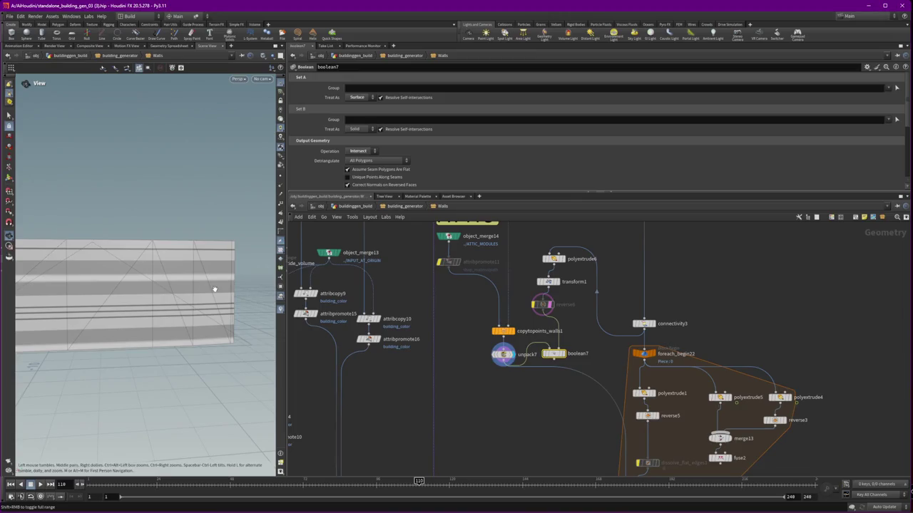
pyautogui.moveTo(178, 270)
pyautogui.mouseDown()
pyautogui.moveTo(234, 316)
pyautogui.moveTo(171, 303)
pyautogui.mouseUp()
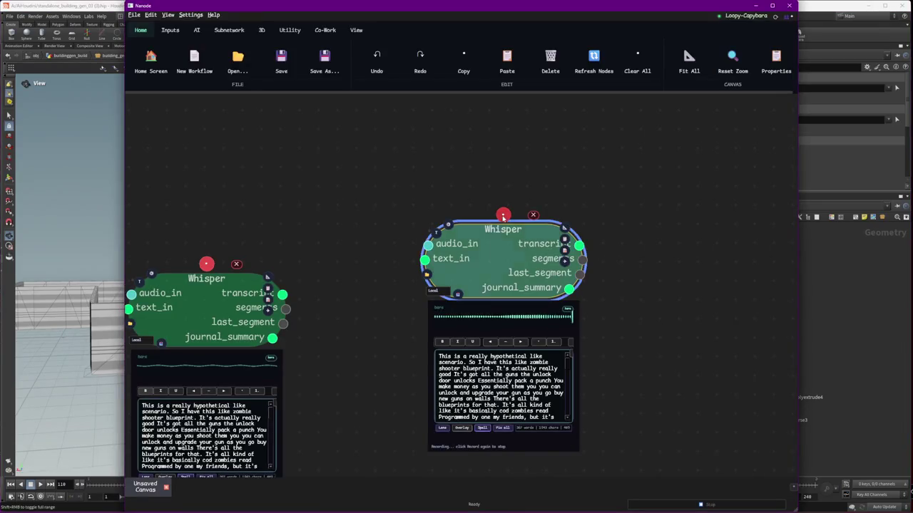
pyautogui.click(504, 216)
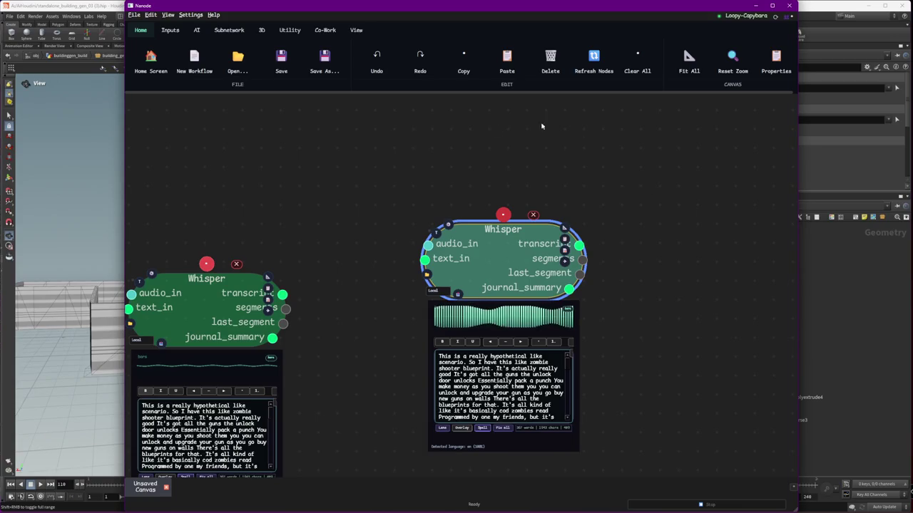
# Open and close the AI Orchestrator panel from Nanode's view options, then bring up the add-node list
pyautogui.click(327, 30)
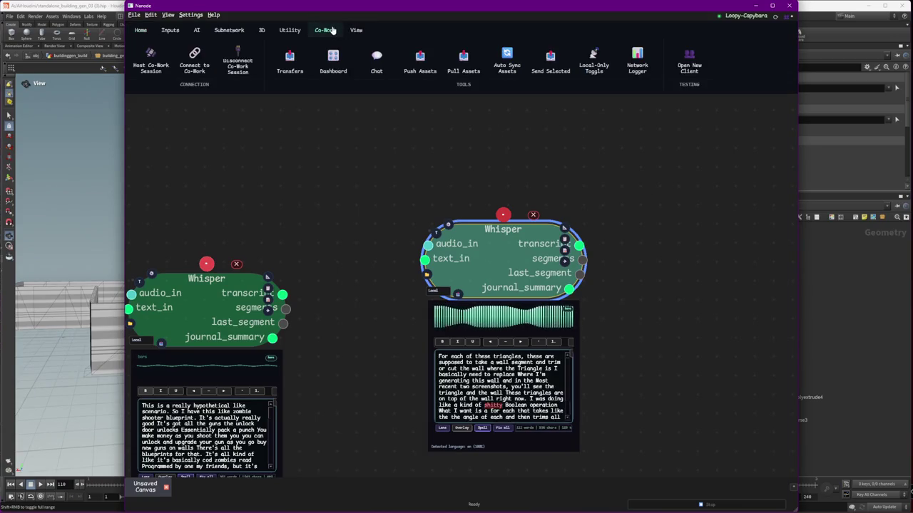
pyautogui.click(357, 30)
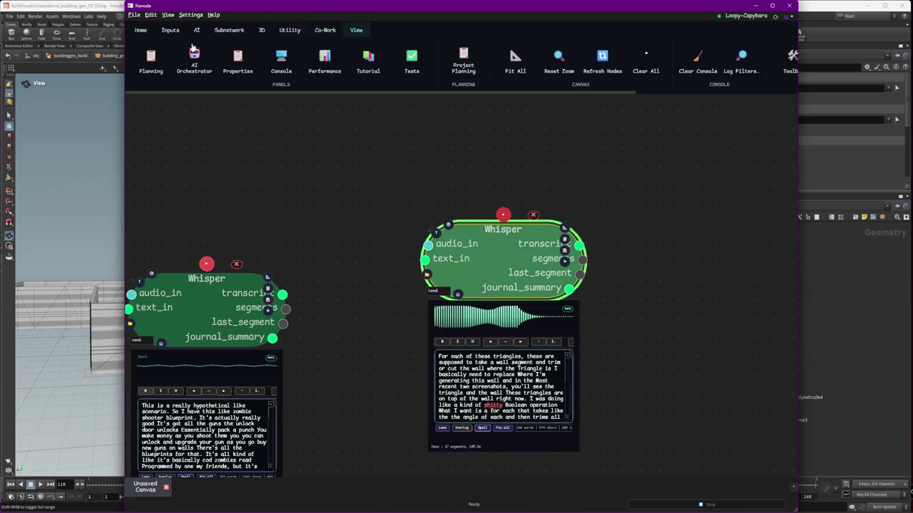
pyautogui.click(194, 61)
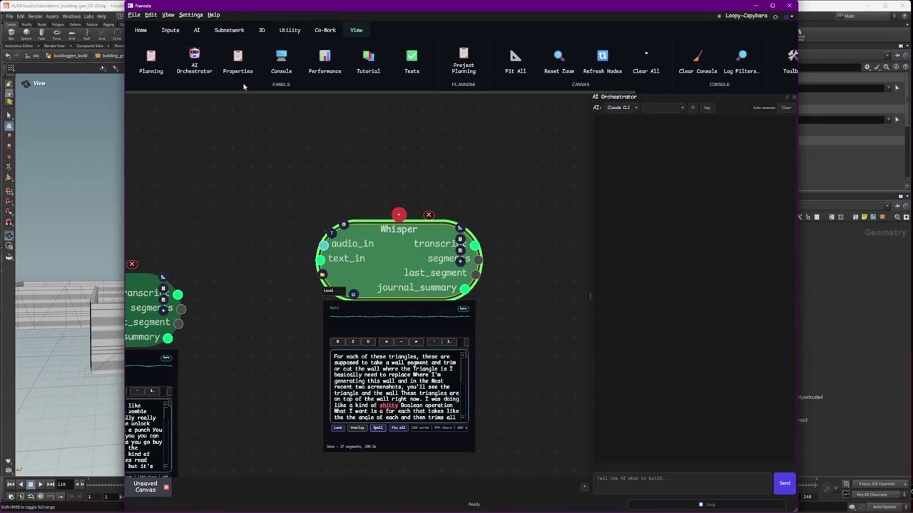
pyautogui.click(199, 58)
pyautogui.click(654, 140)
pyautogui.press('Tab')
# Search the node list for 'orch' and add an Orchestrator node to the canvas
pyautogui.scroll(-2, 735, 231)
pyautogui.scroll(-3, 735, 231)
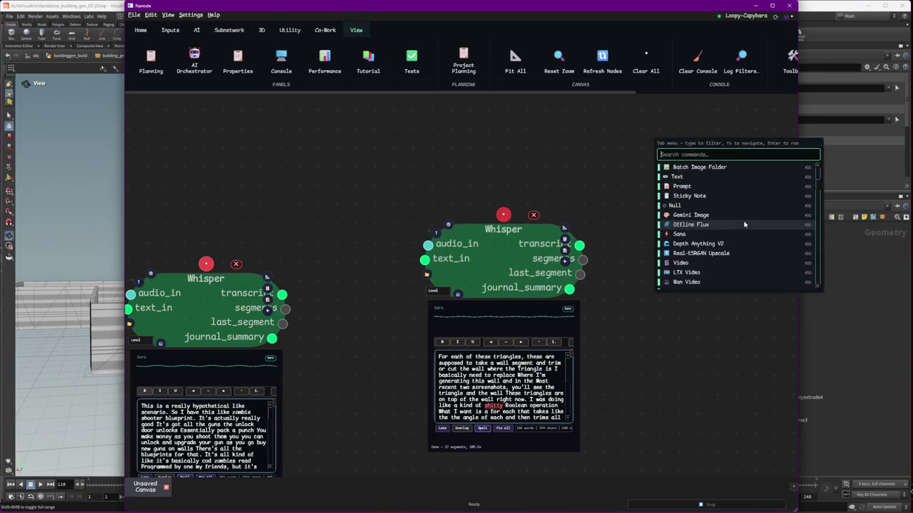
pyautogui.scroll(2, 742, 227)
pyautogui.scroll(-1, 743, 238)
pyautogui.scroll(-1, 743, 239)
pyautogui.scroll(-1, 744, 240)
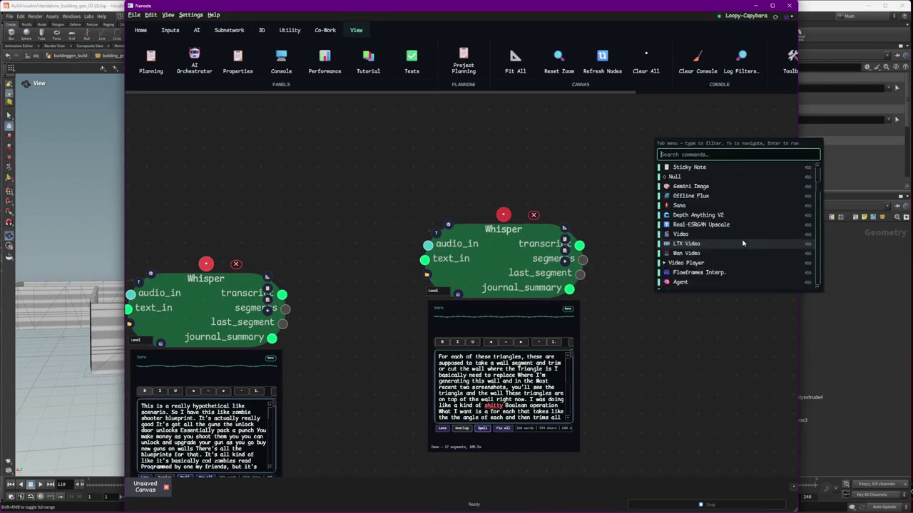
pyautogui.scroll(-2, 743, 242)
pyautogui.scroll(-2, 744, 243)
pyautogui.scroll(-3, 743, 243)
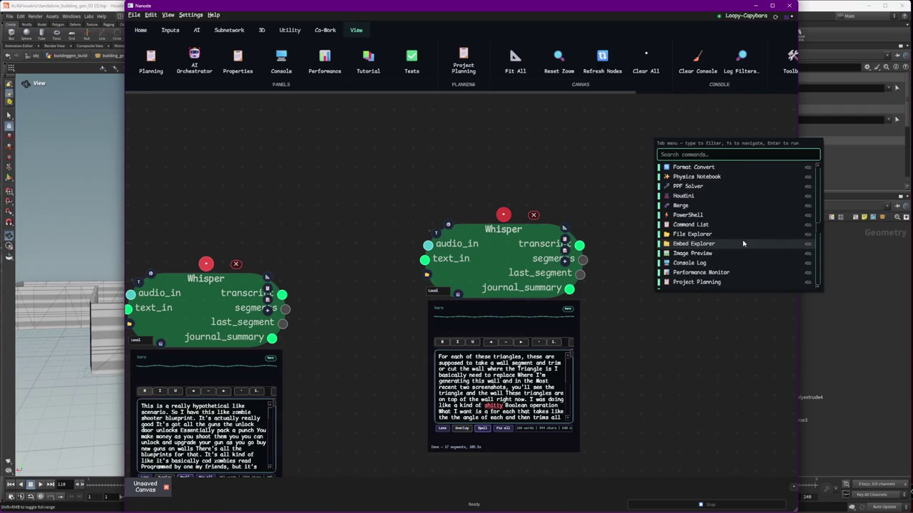
pyautogui.scroll(6, 742, 244)
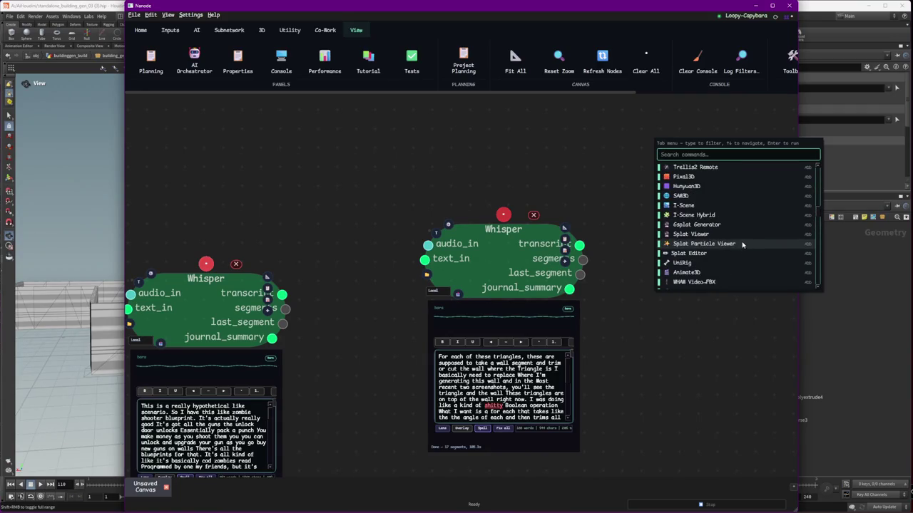
pyautogui.write('orch')
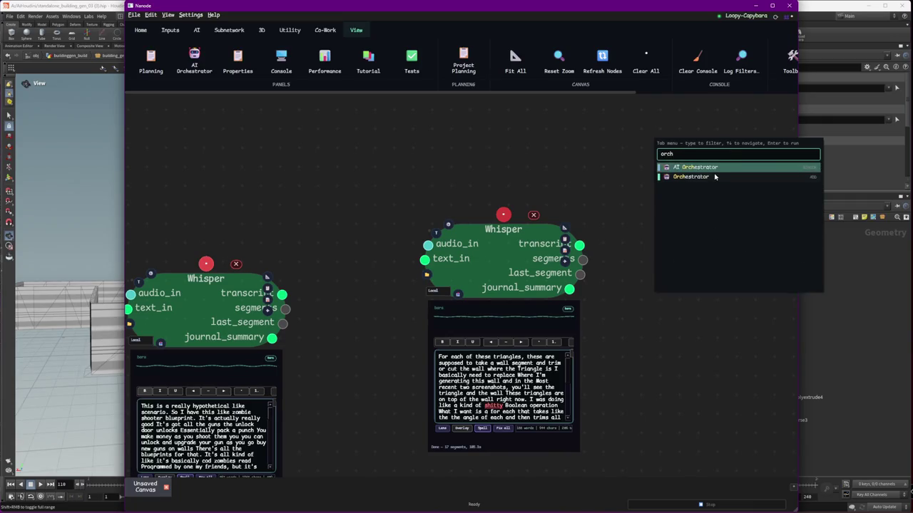
pyautogui.click(716, 177)
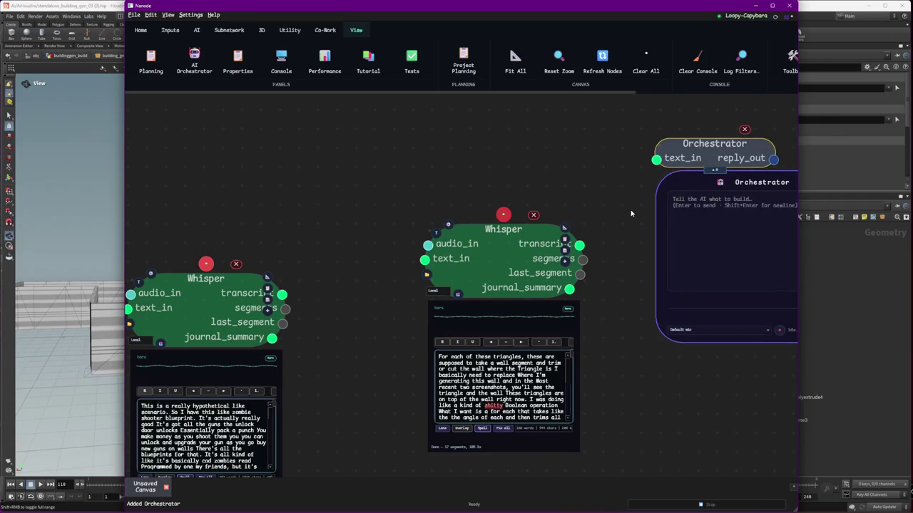
# Move the Orchestrator node lower and the Whisper transcript node left-down, then leave Nanode
pyautogui.click(683, 207)
pyautogui.click(683, 205)
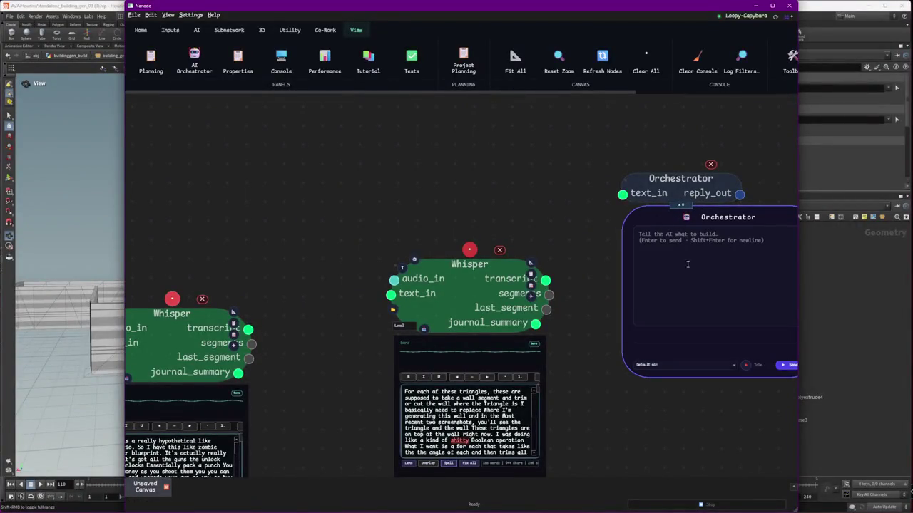
pyautogui.moveTo(689, 192); pyautogui.dragTo(689, 285)
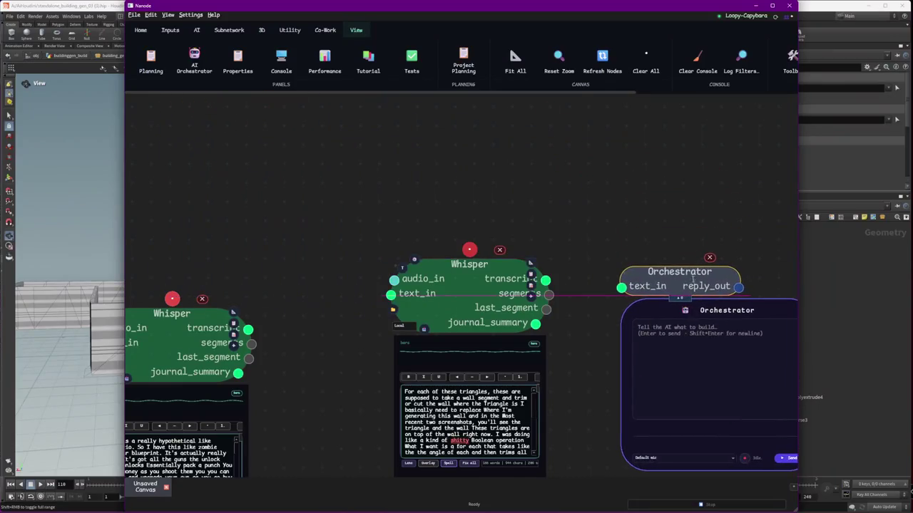
pyautogui.moveTo(482, 298); pyautogui.dragTo(397, 347)
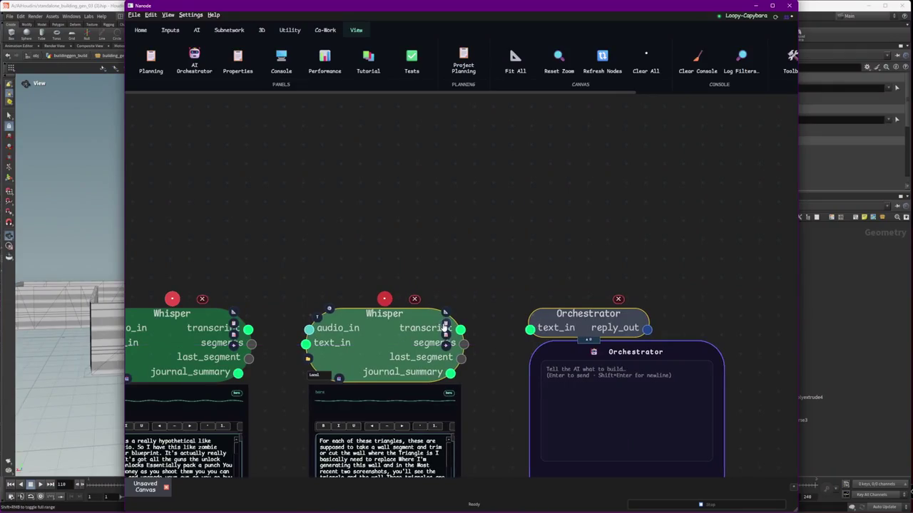
pyautogui.hotkey('alt', 'Tab')
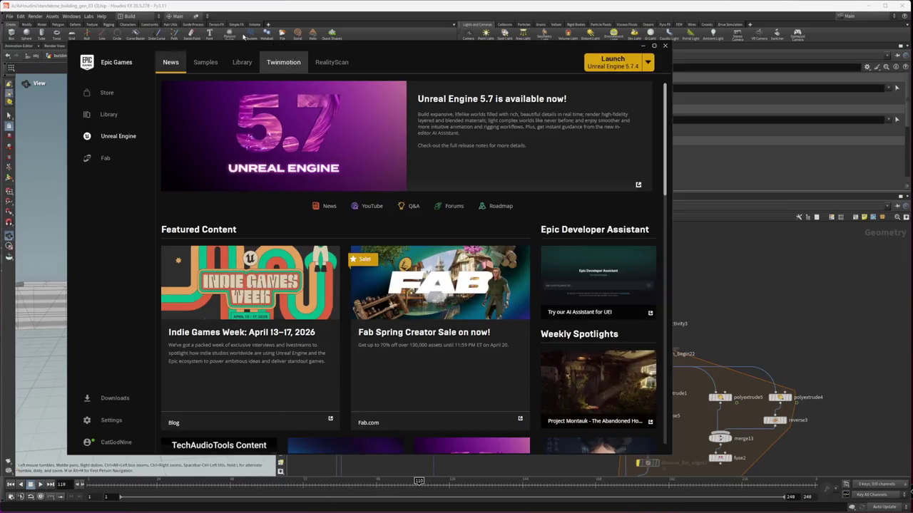
# Go to the Fab marketplace's Discover page from the launcher sidebar
pyautogui.click(101, 169)
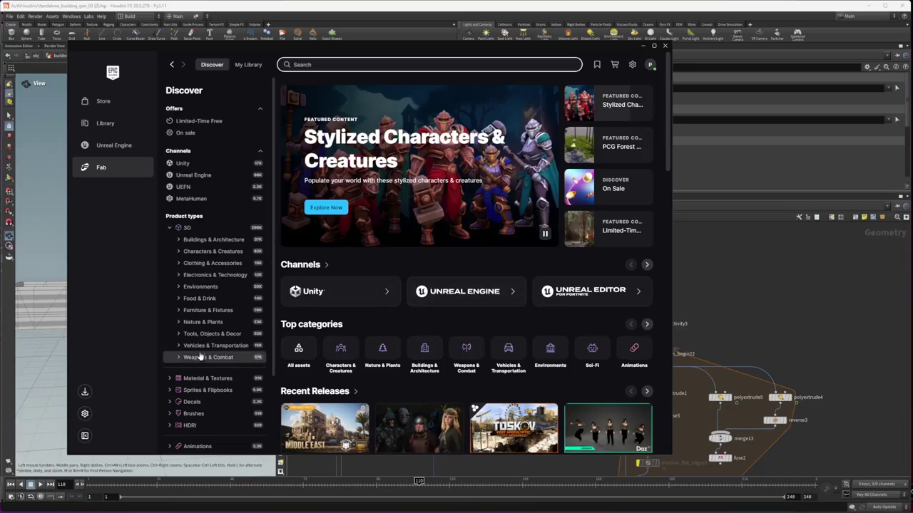
pyautogui.scroll(-2, 222, 357)
pyautogui.scroll(2, 214, 321)
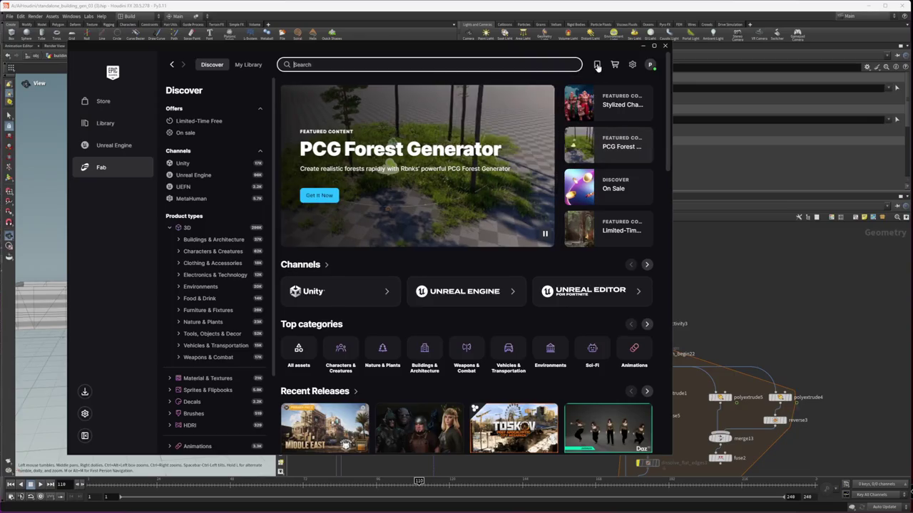
pyautogui.click(249, 66)
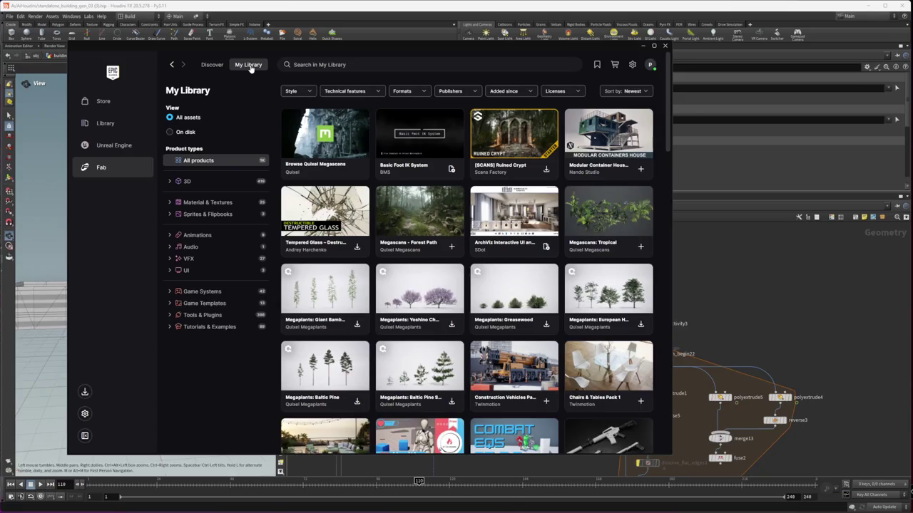
pyautogui.scroll(-2, 492, 308)
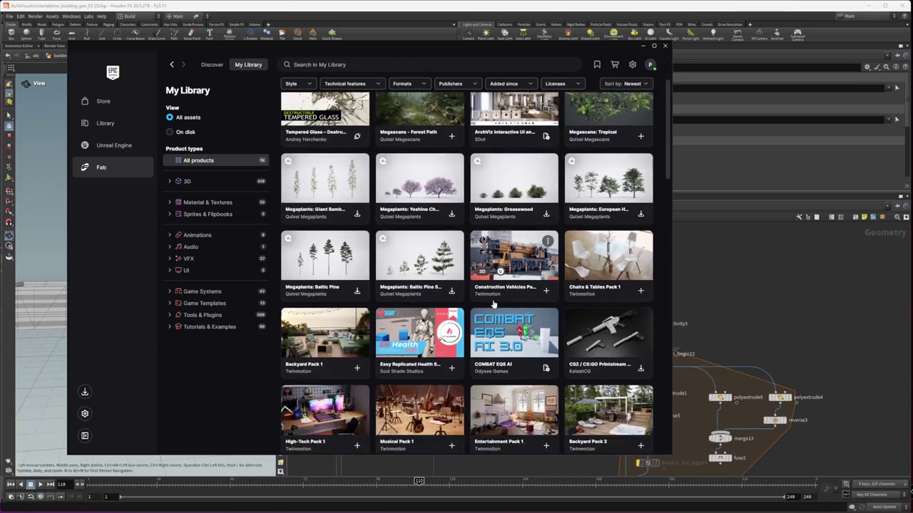
pyautogui.scroll(-2, 492, 308)
pyautogui.scroll(-2, 492, 308)
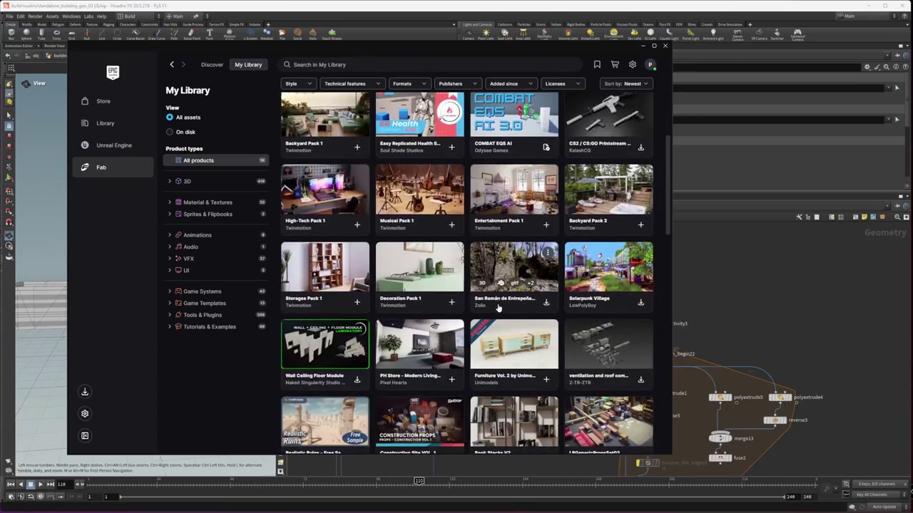
pyautogui.scroll(4, 528, 308)
pyautogui.scroll(2, 475, 290)
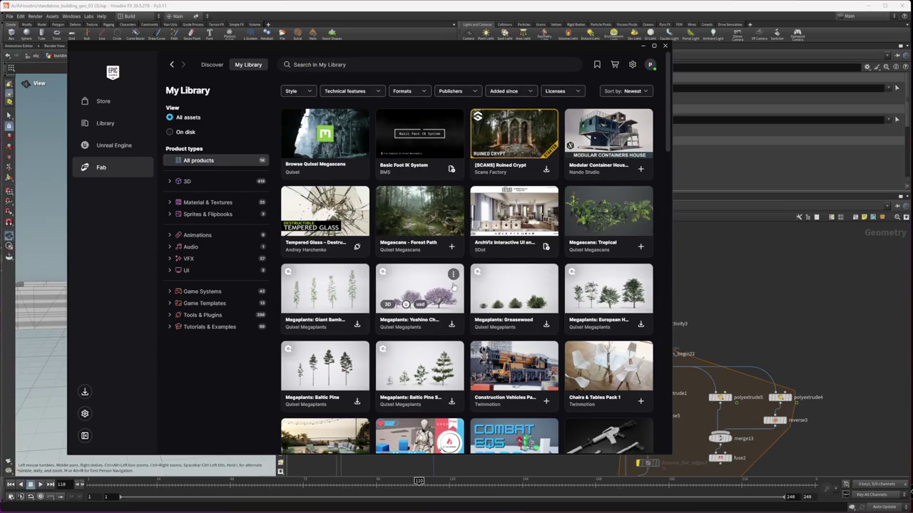
# Search My Library for 'building'
pyautogui.click(376, 64)
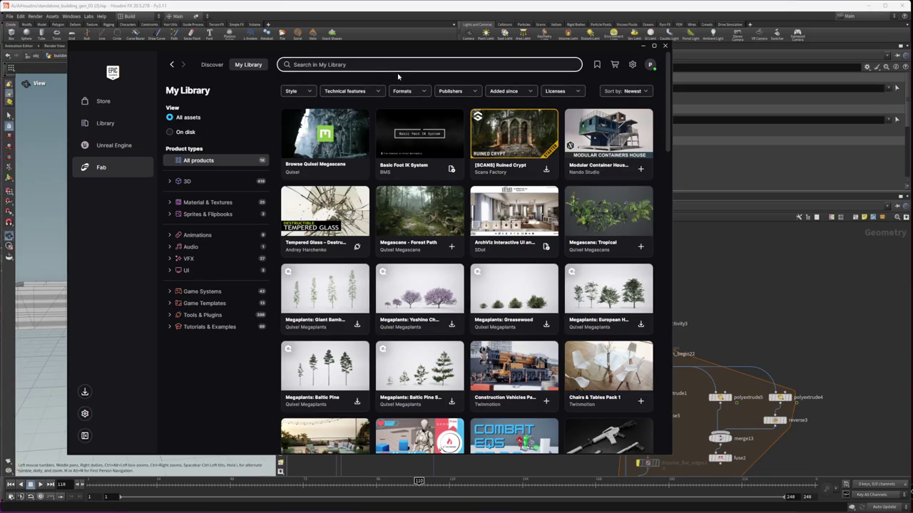
pyautogui.write('buyi')
pyautogui.press('BackSpace')
pyautogui.press('BackSpace')
pyautogui.write('ilding')
pyautogui.press('Return')
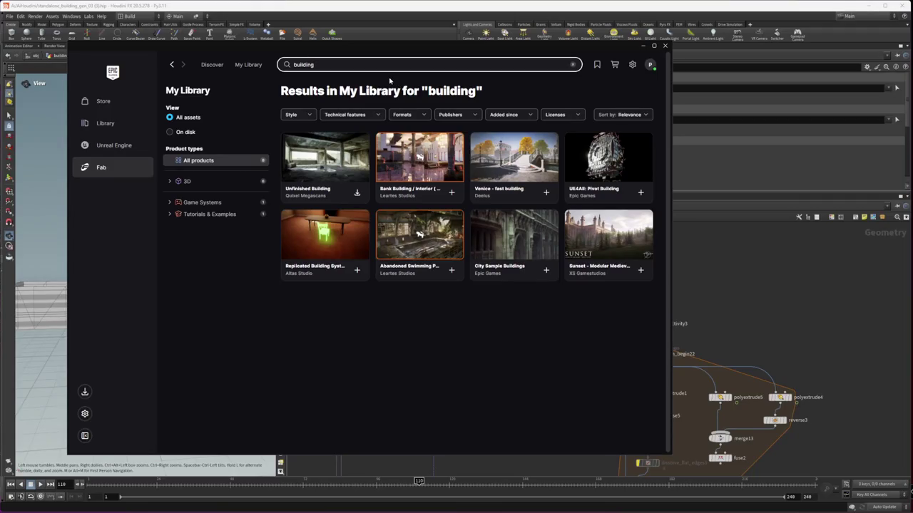
# Start adding Replicated Building System, cancel with Don't Add, and clear the search
pyautogui.moveTo(324, 234)
pyautogui.click(356, 270)
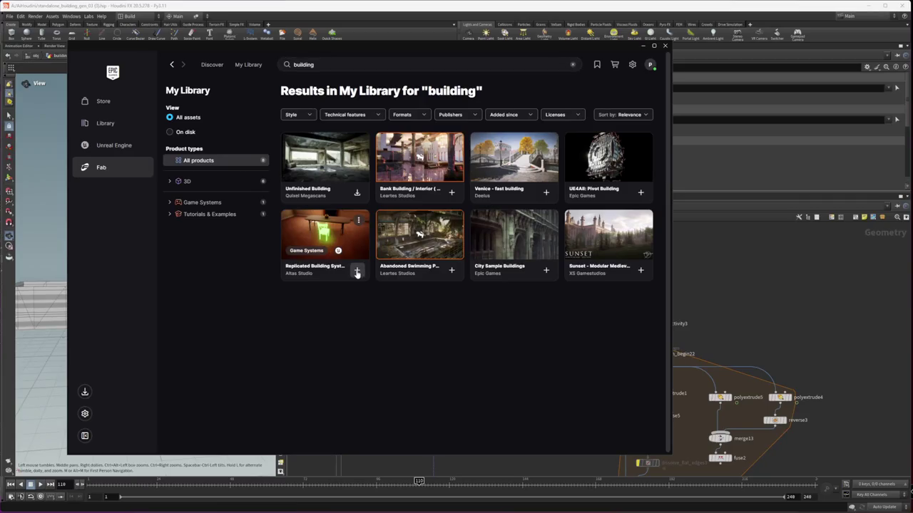
pyautogui.scroll(-2, 479, 214)
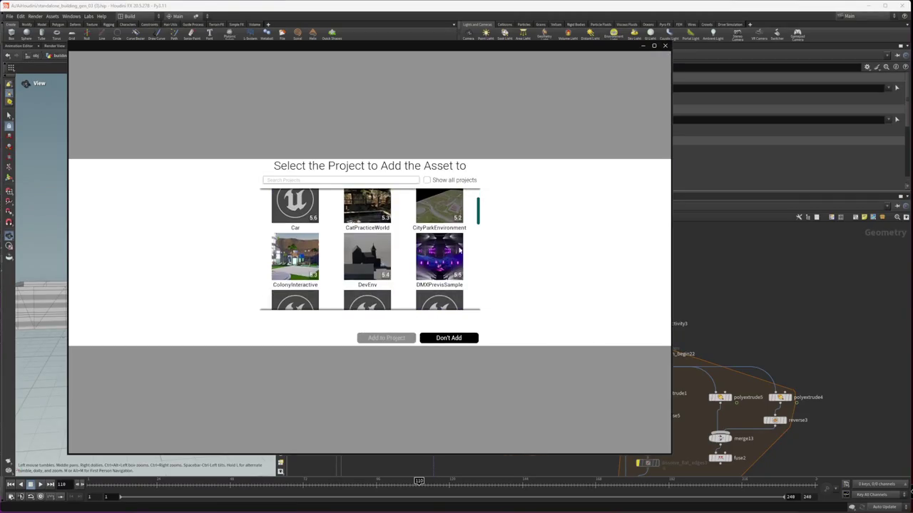
pyautogui.moveTo(479, 208); pyautogui.dragTo(475, 321)
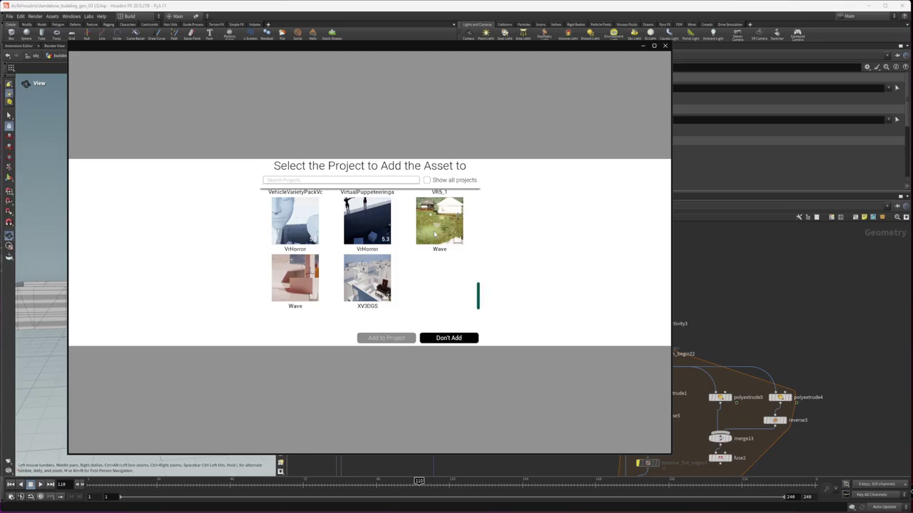
pyautogui.click(455, 341)
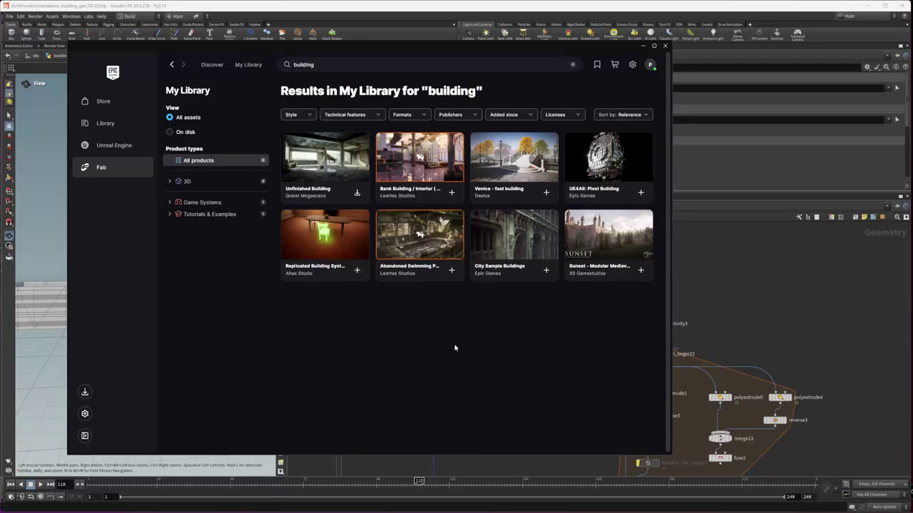
pyautogui.doubleClick(368, 65)
pyautogui.press('BackSpace')
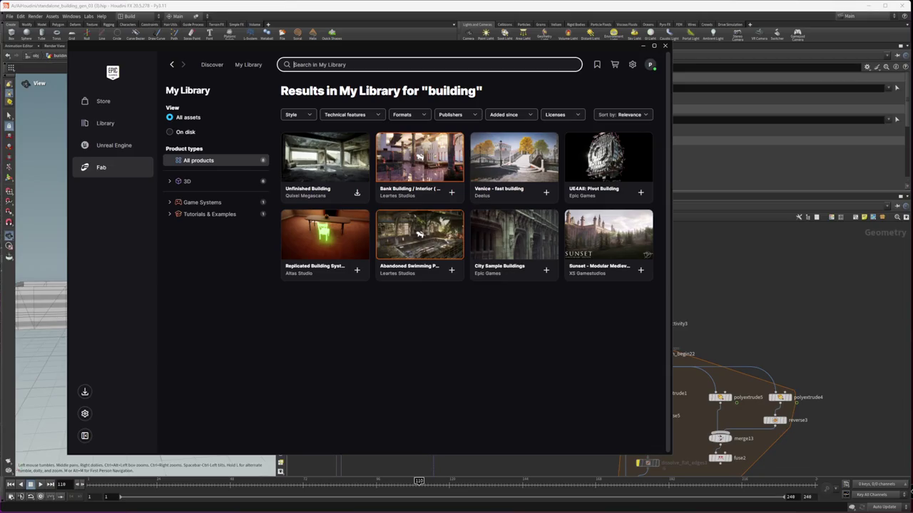
pyautogui.press('Escape')
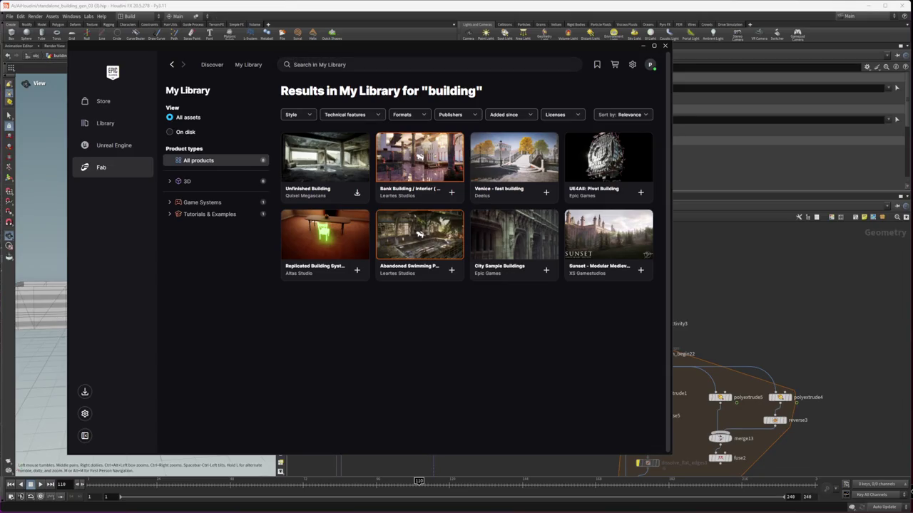
# Search for 'Modular' and add the Modular House asset to the Wave project
pyautogui.click(358, 65)
pyautogui.write('Modular')
pyautogui.press('Return')
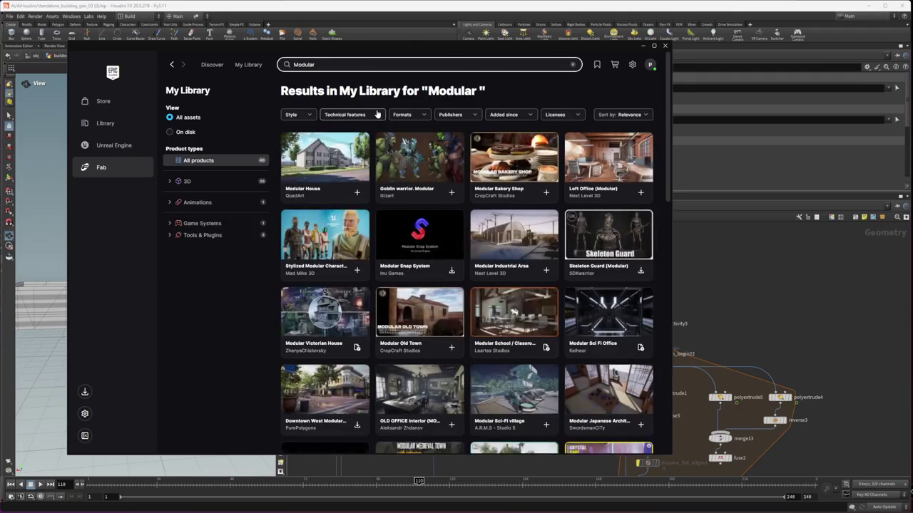
pyautogui.click(356, 193)
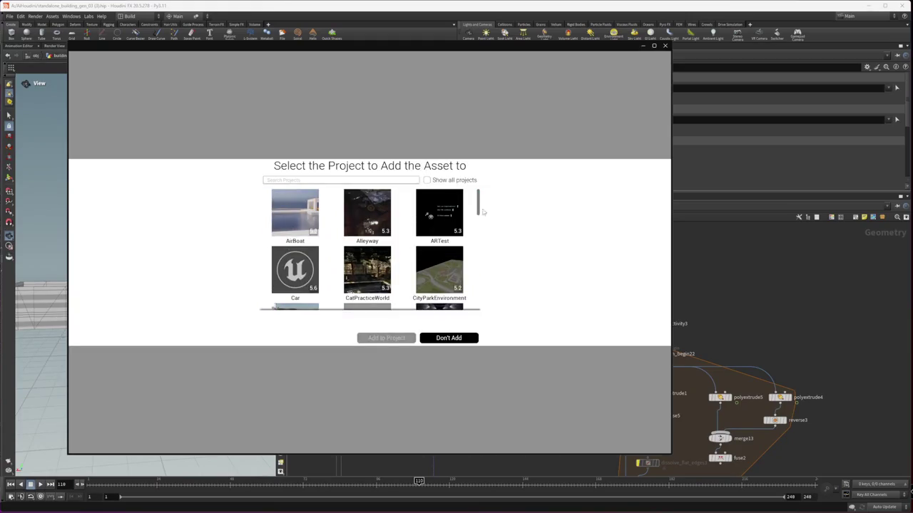
pyautogui.moveTo(480, 214); pyautogui.dragTo(480, 256)
pyautogui.scroll(-2, 373, 277)
pyautogui.scroll(-1, 373, 276)
pyautogui.scroll(-1, 373, 276)
pyautogui.click(373, 275)
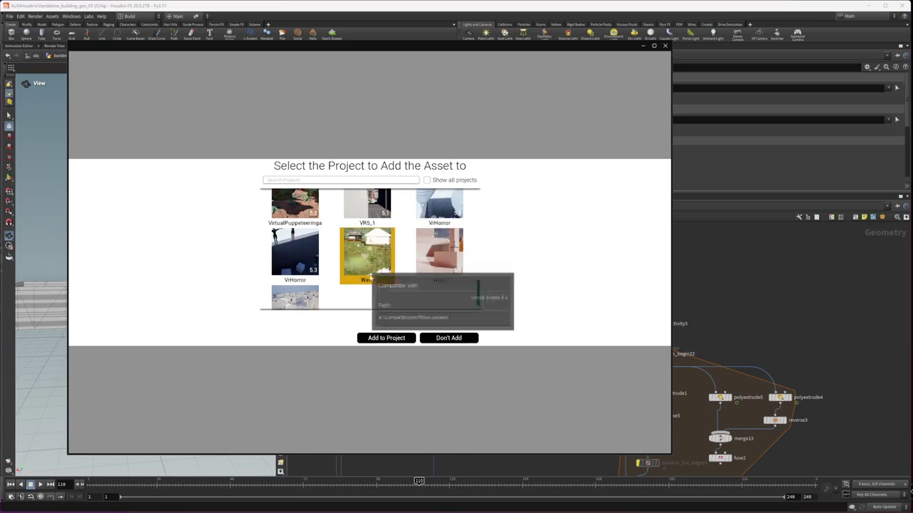
pyautogui.click(389, 340)
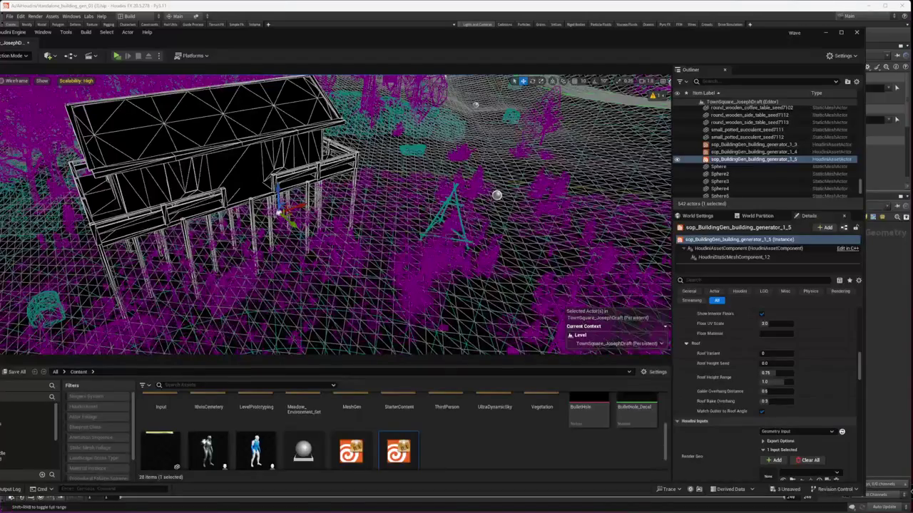
# Fly down into the foliage, select a building frame and expand its advanced static mesh settings
pyautogui.moveTo(248, 170)
pyautogui.mouseDown(button='right')
pyautogui.moveTo(257, 178)
pyautogui.moveTo(213, 235)
pyautogui.mouseUp(button='right')
pyautogui.click(205, 326)
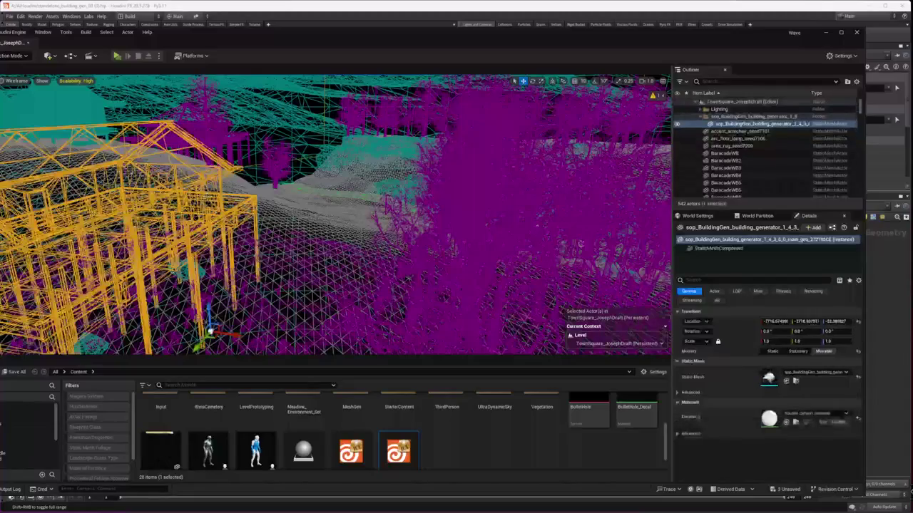
pyautogui.click(682, 393)
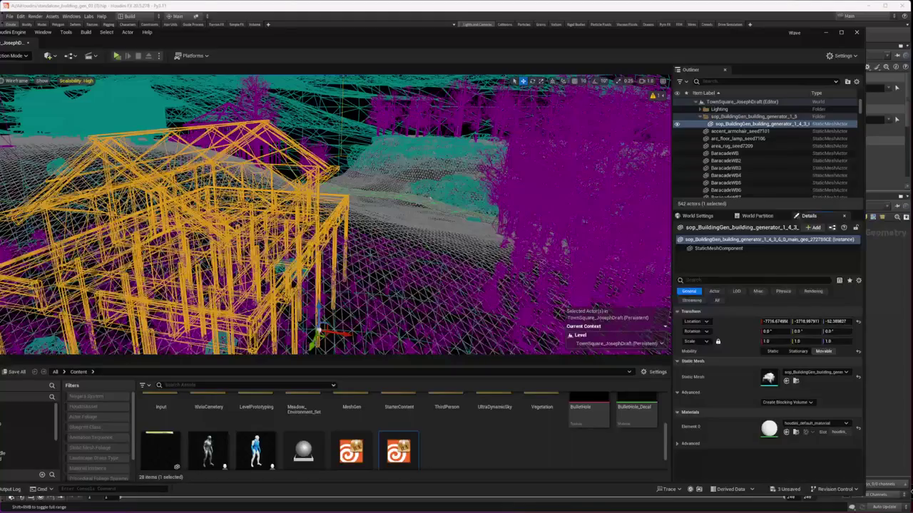
# Start recording on Nanode's left Whisper node, then select the stilt-house generator asset in Unreal
pyautogui.hotkey('alt', 'Tab')
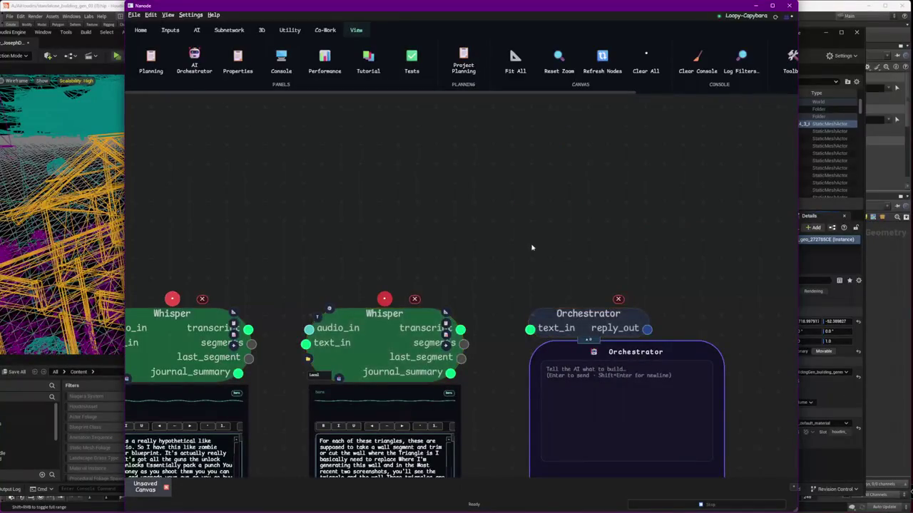
pyautogui.moveTo(484, 328); pyautogui.dragTo(617, 259)
pyautogui.click(305, 229)
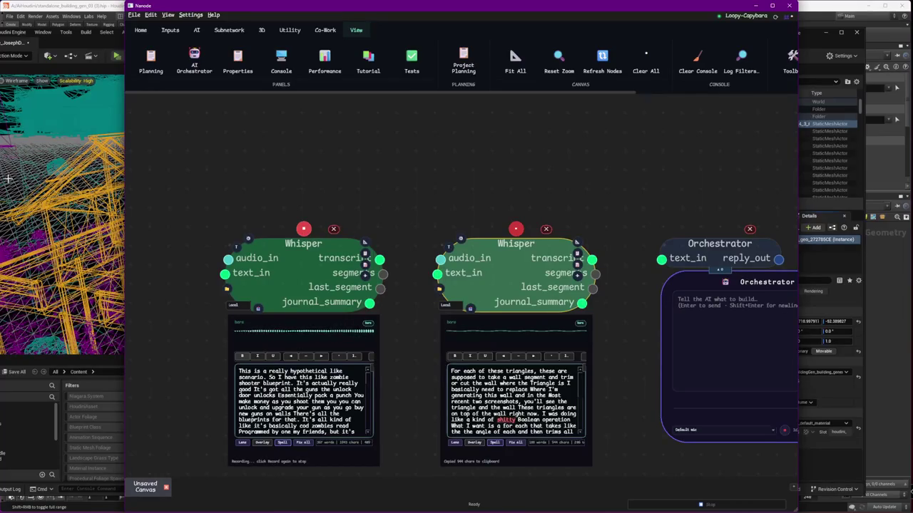
pyautogui.hotkey('alt', 'Tab')
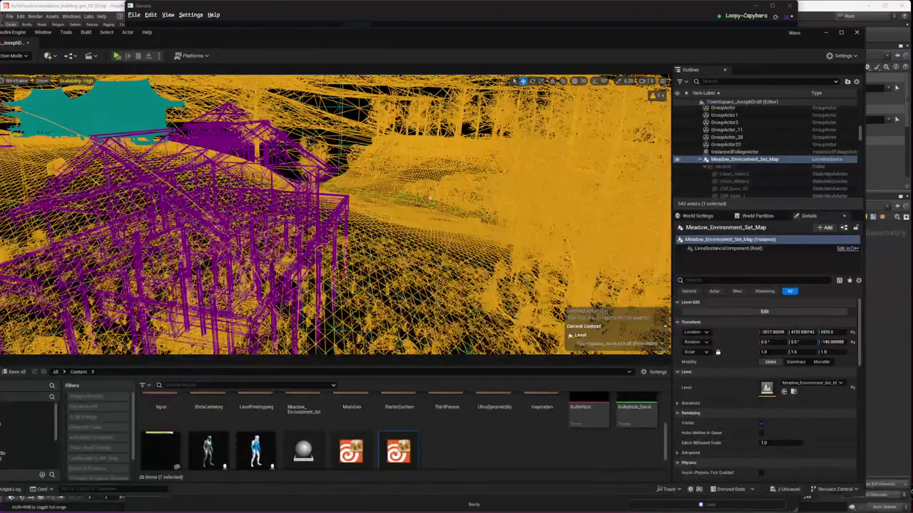
pyautogui.click(205, 220)
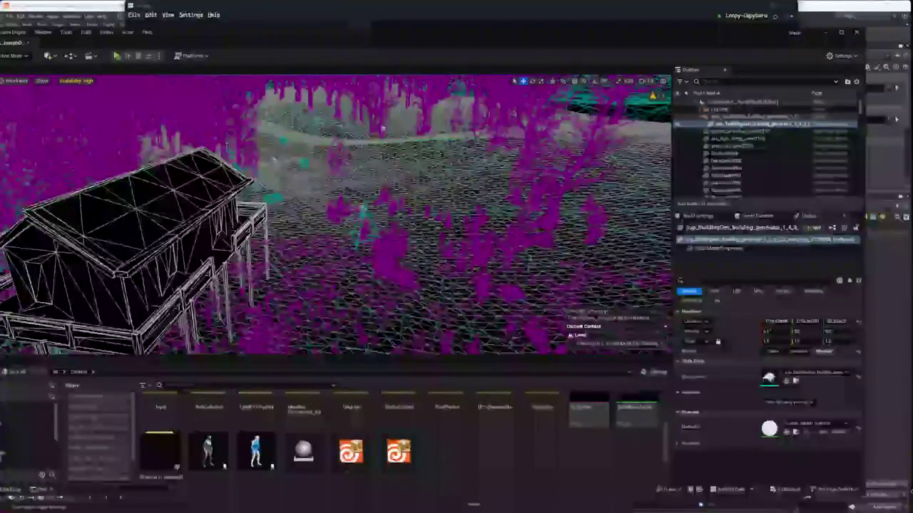